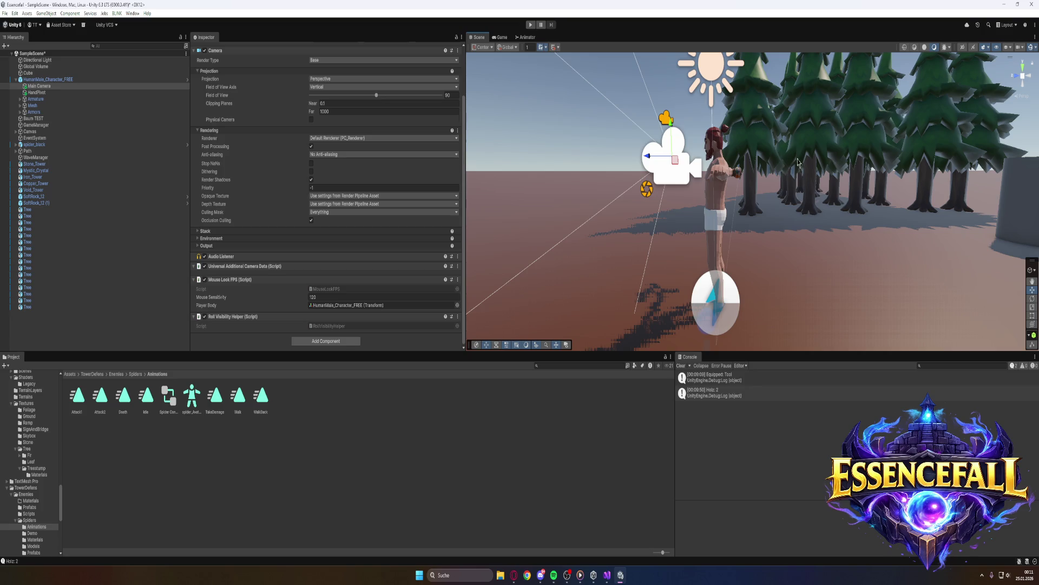
Show the spider controller's Animator graph and select its Idle-to-Walk transition
left_click(530, 39)
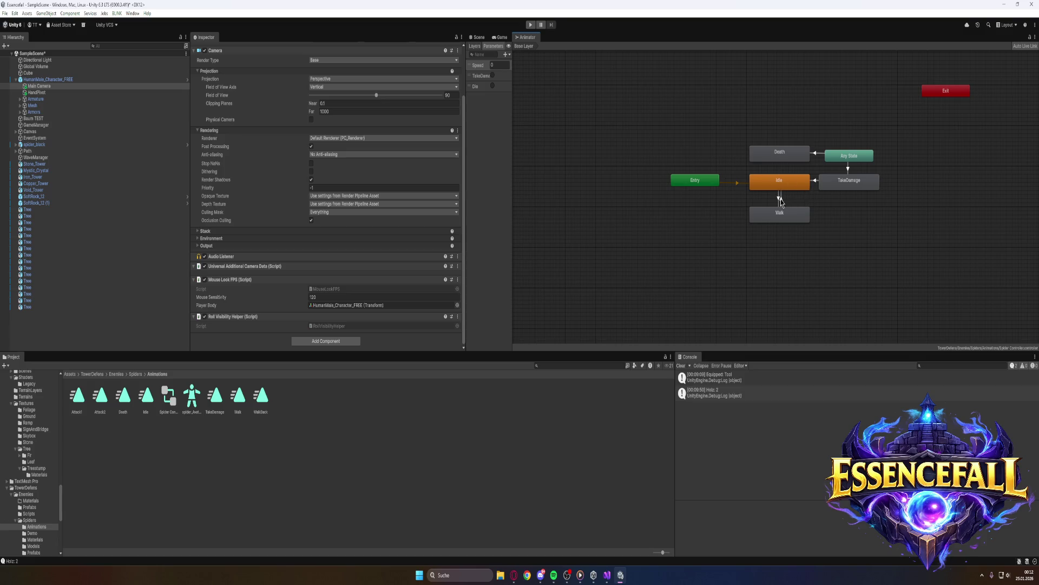
left_click(780, 200)
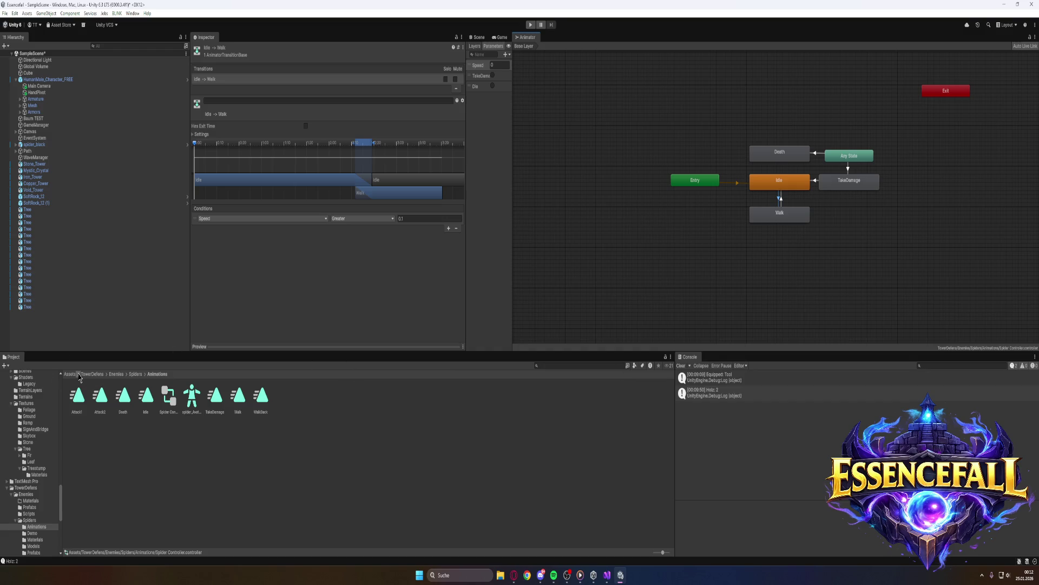
Go up to the TowerDefense/Enemies folder in the Project browser
left_click(116, 374)
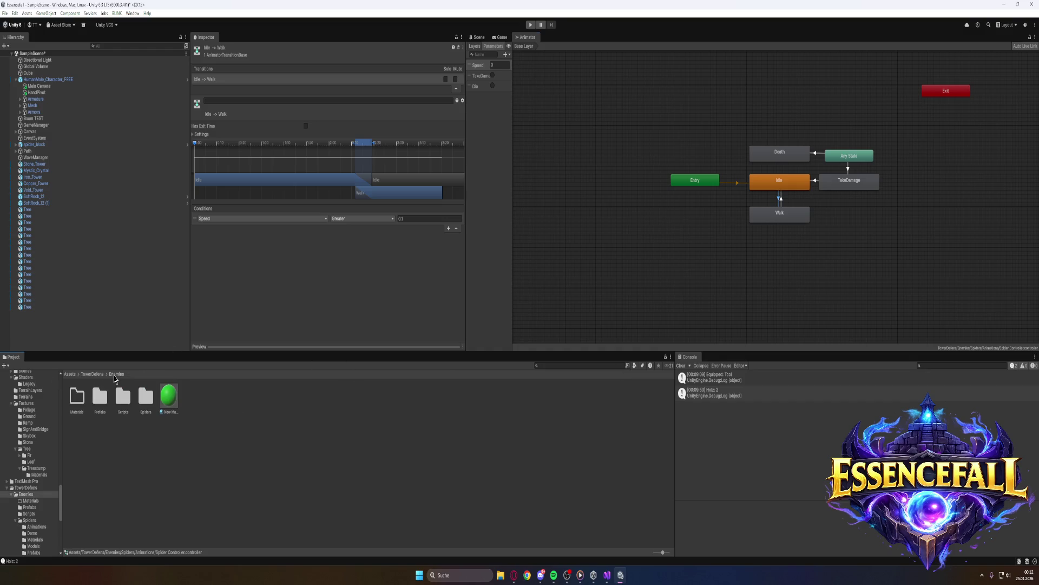
Open the Enemies Scripts folder, select the EnemyMoveAB script, and enter play mode
double_click(123, 400)
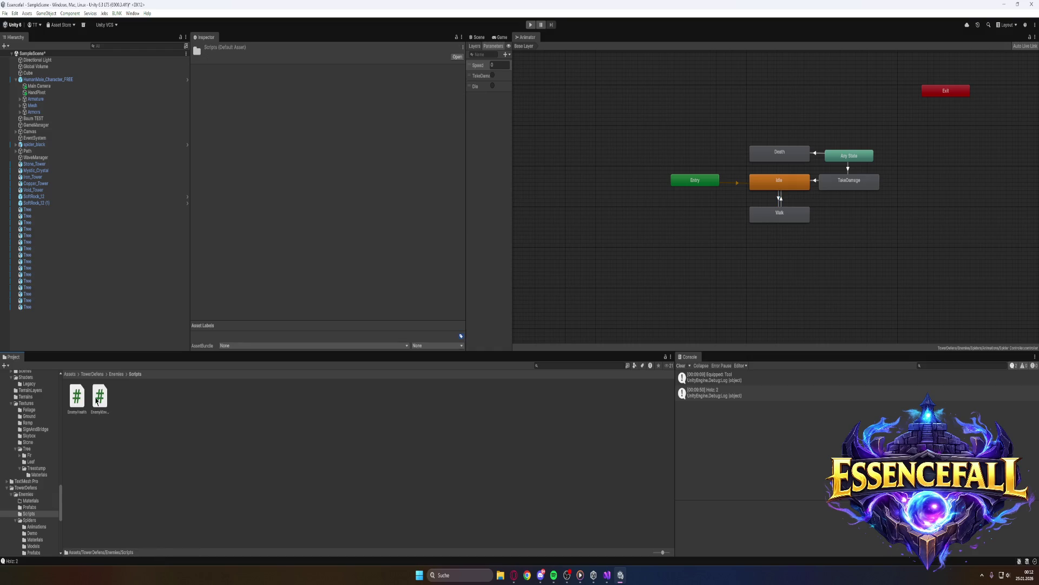
left_click(106, 403)
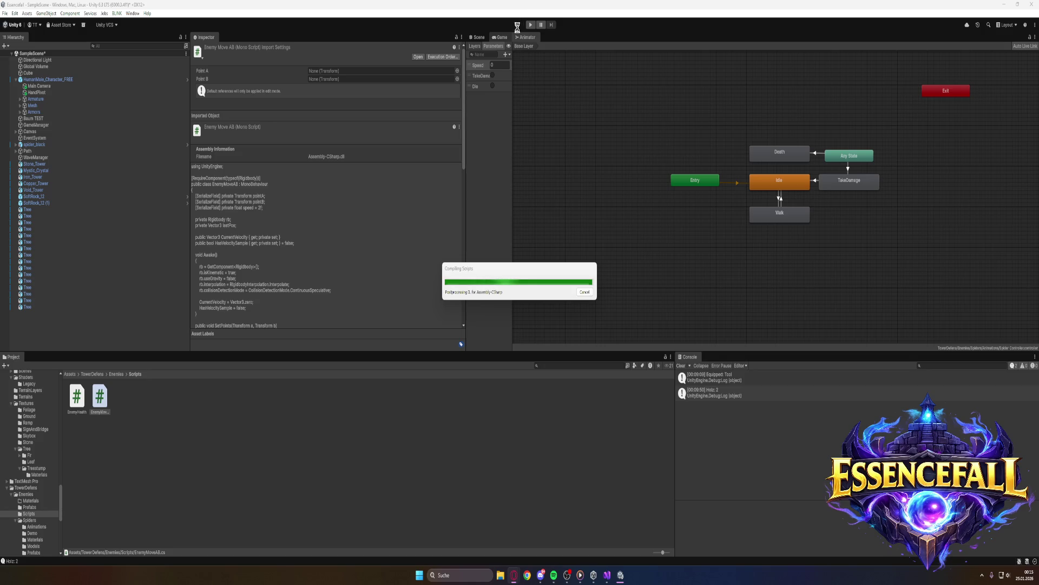
left_click(530, 26)
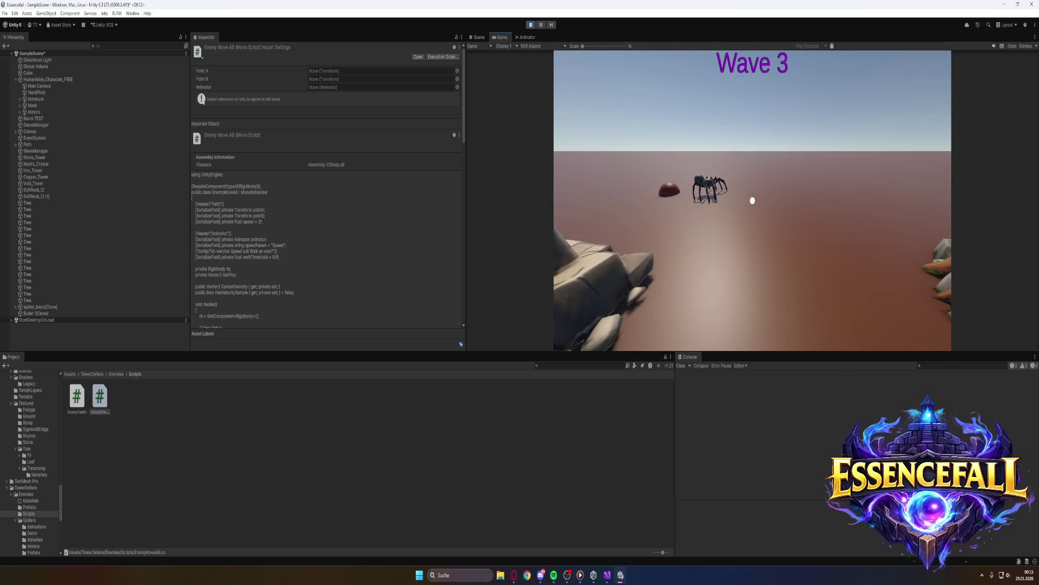
Play-test the scene watching for the spider, then stop play mode back at Wave 1
key("super")
left_click(530, 25)
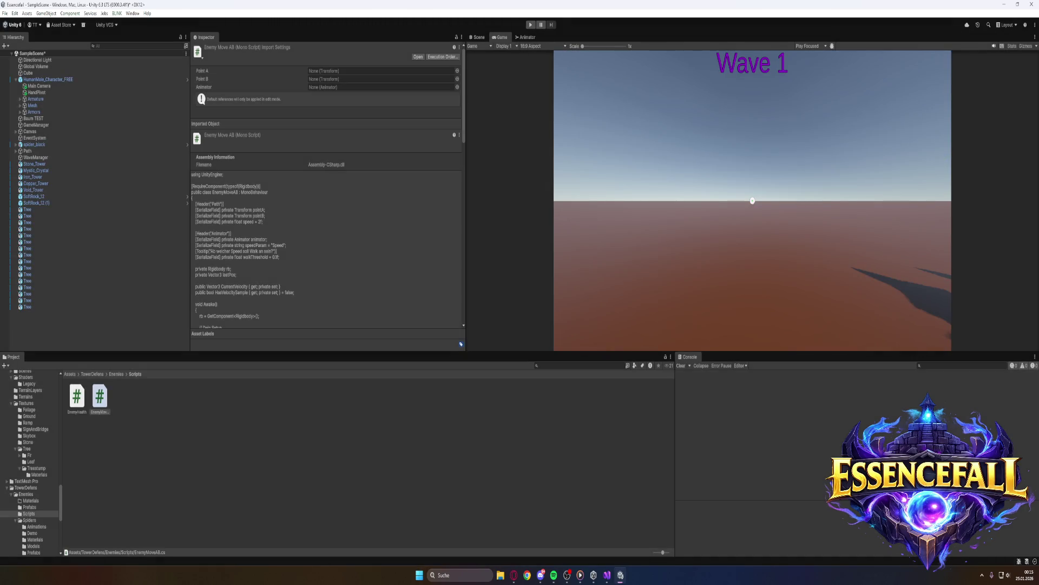
key("alt+Tab")
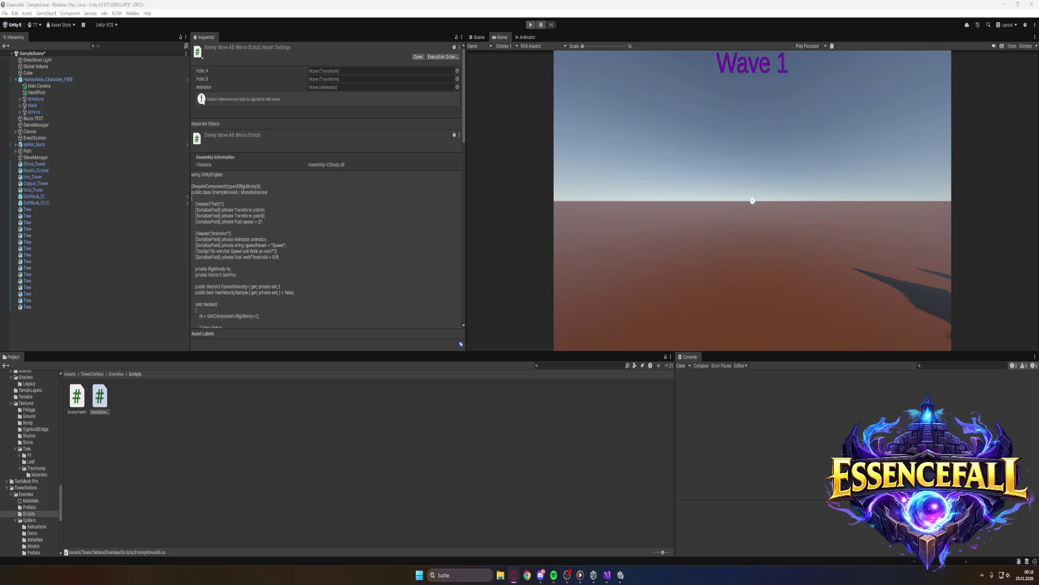
Set spider_black's Enemy Move AB Animator field to spider_black (Animator) and start play mode
left_click(47, 145)
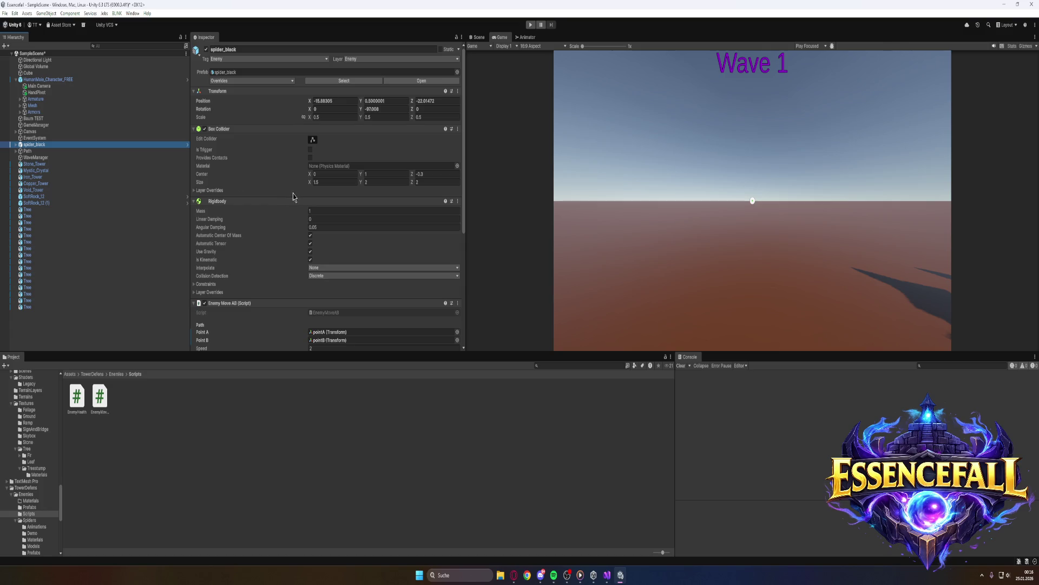
scroll(293, 197, "down", 5)
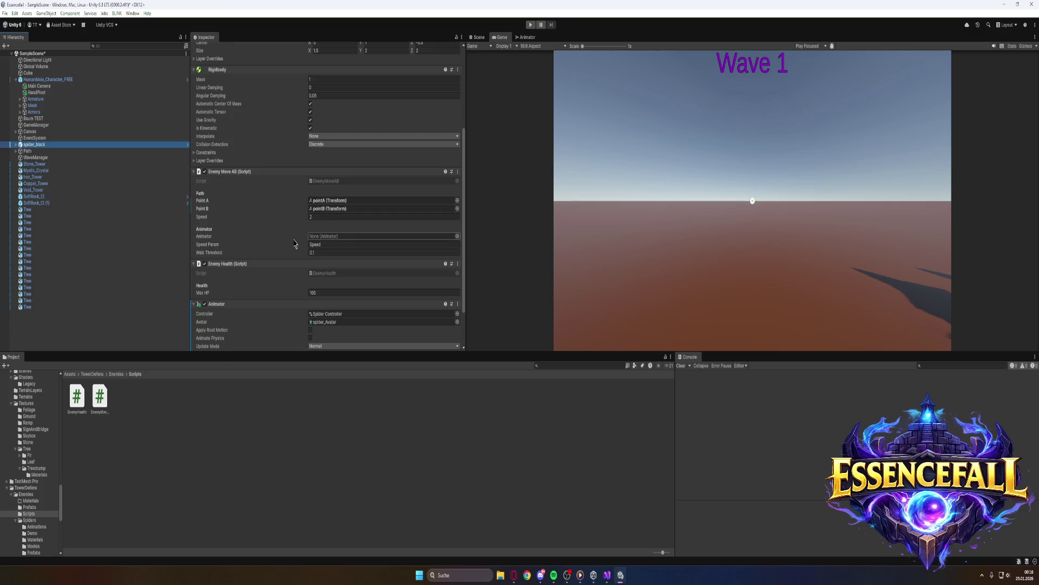
left_click(344, 238)
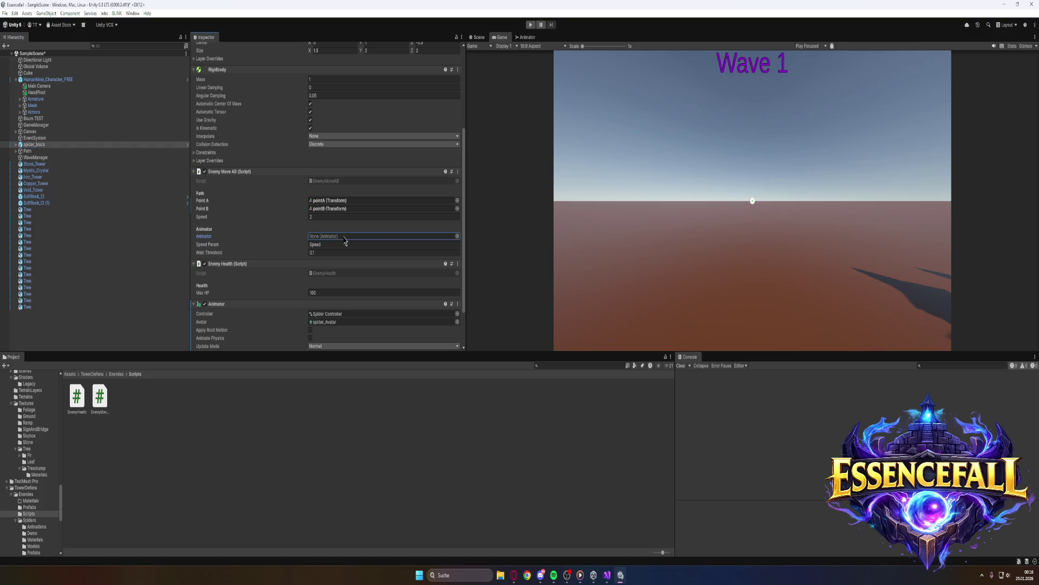
left_click(458, 237)
left_click(483, 269)
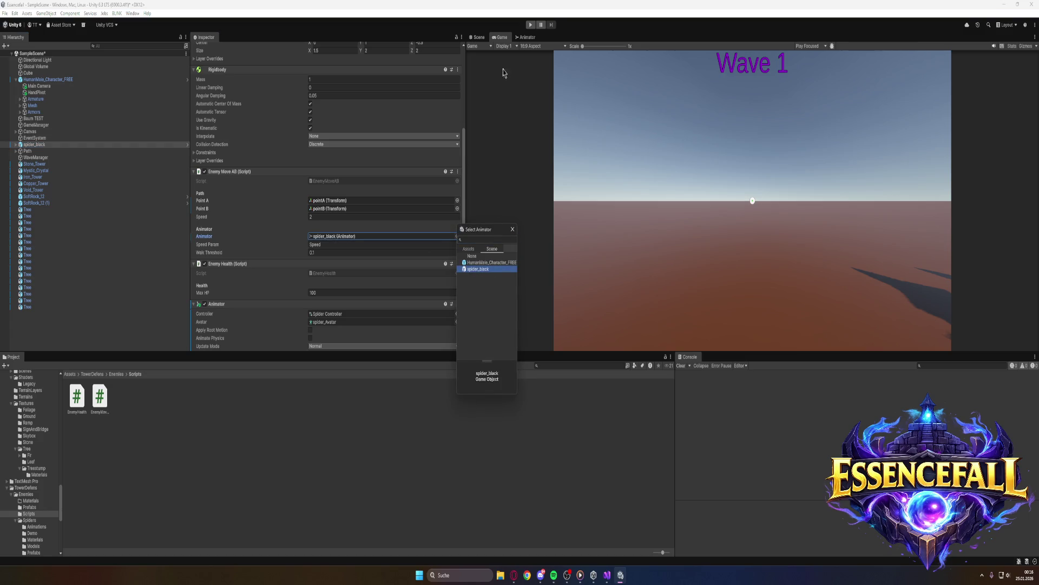
left_click(531, 24)
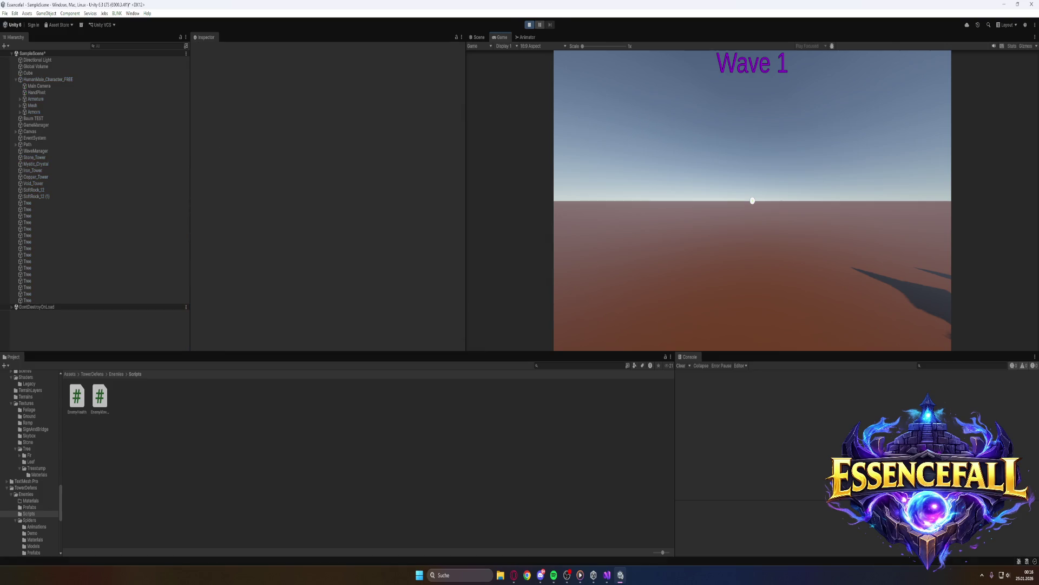
Walk forward with W past the stone tower to see the spider walking, then stop play
key("w")
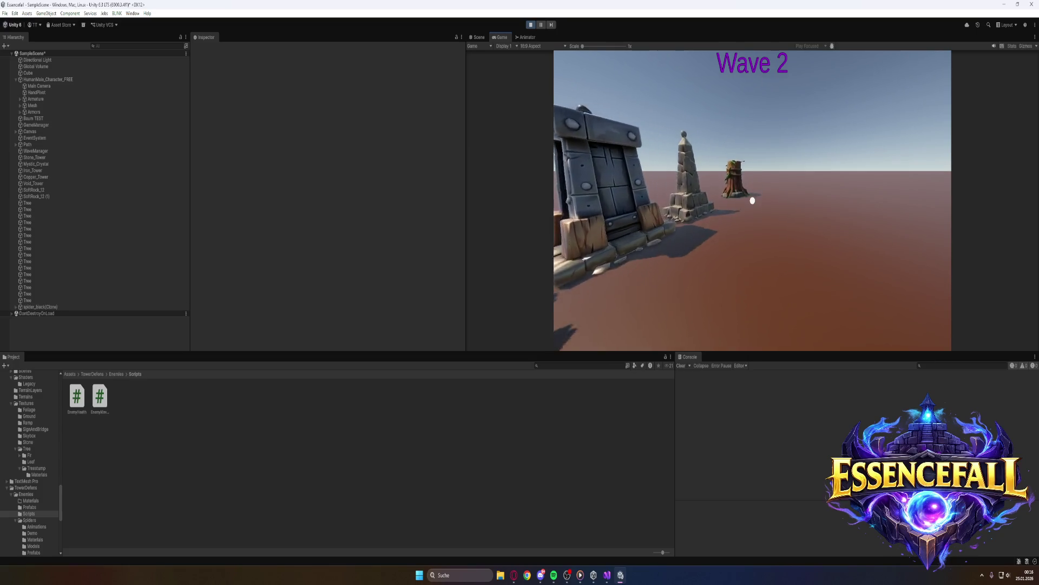
key("w")
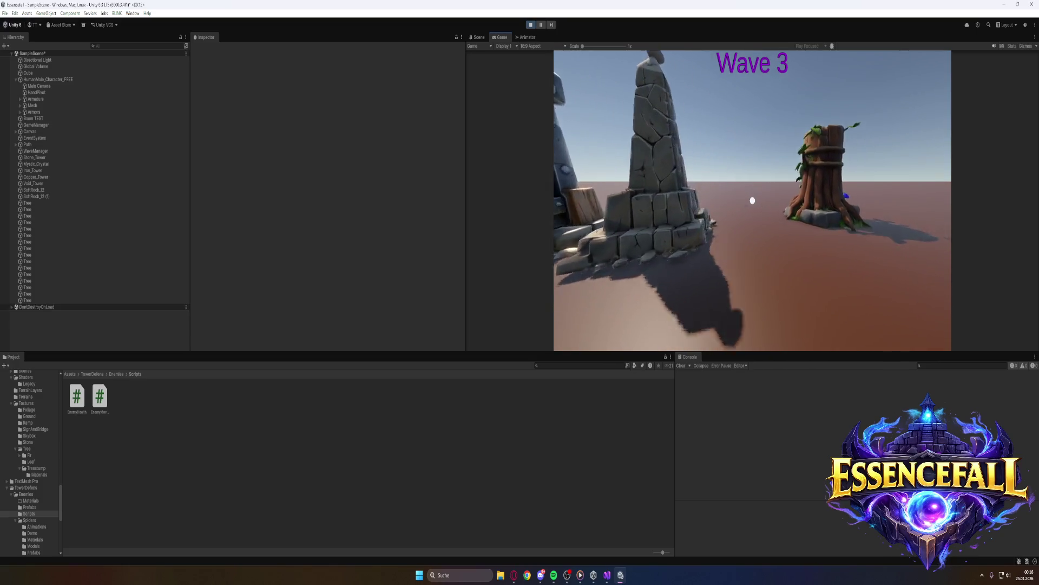
key("w")
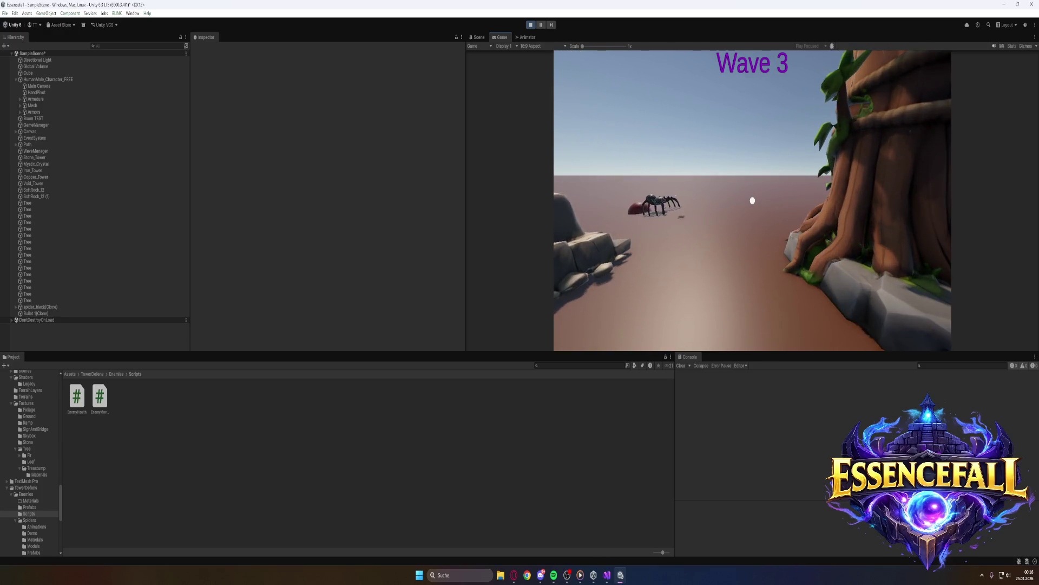
key("super")
left_click(531, 24)
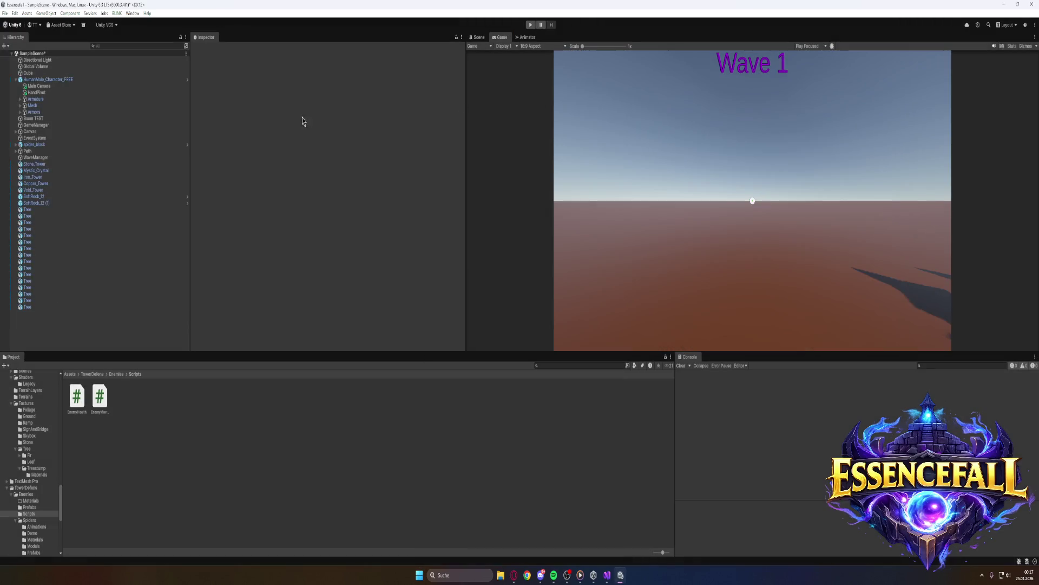
Reselect spider_black, scroll to its Animator component, and open the Controller picker
left_click(40, 145)
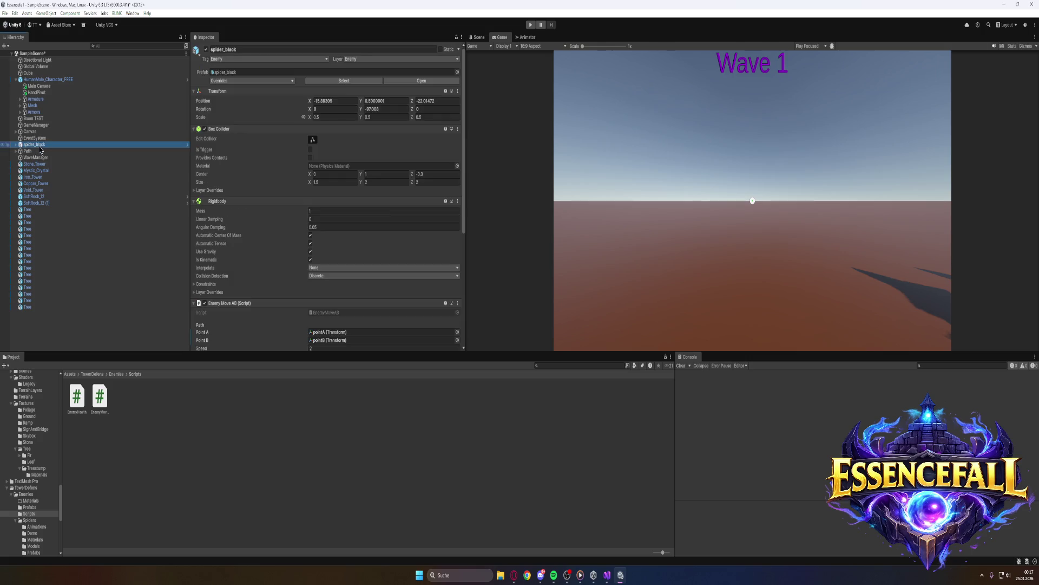
scroll(219, 226, "down", 5)
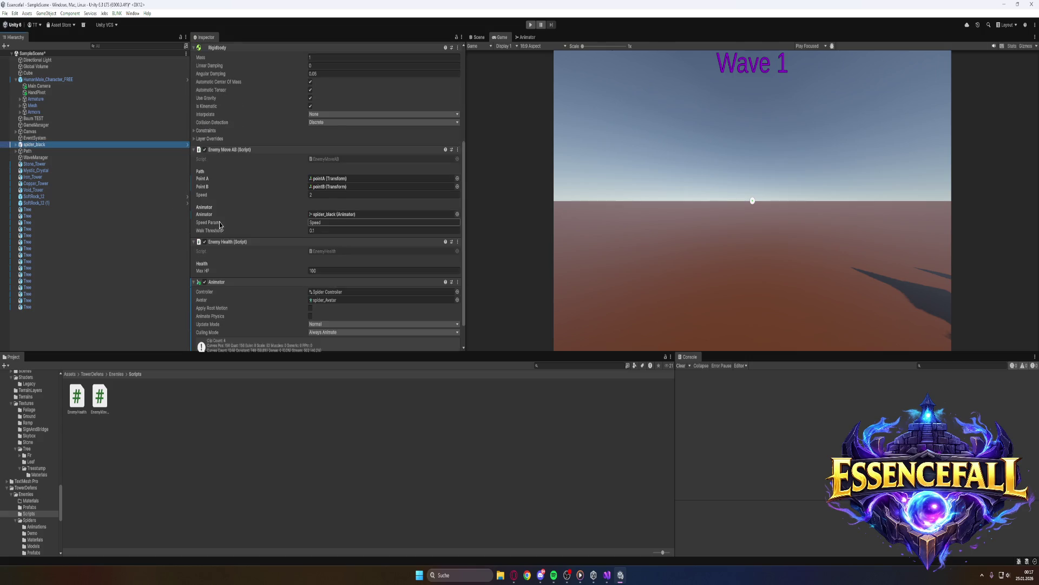
scroll(219, 226, "down", 1)
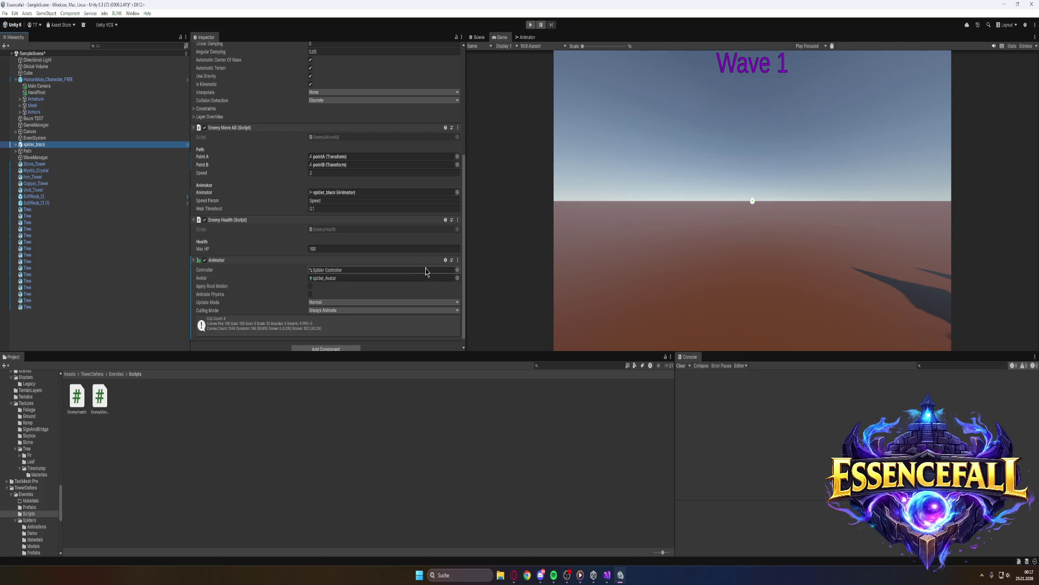
left_click(457, 270)
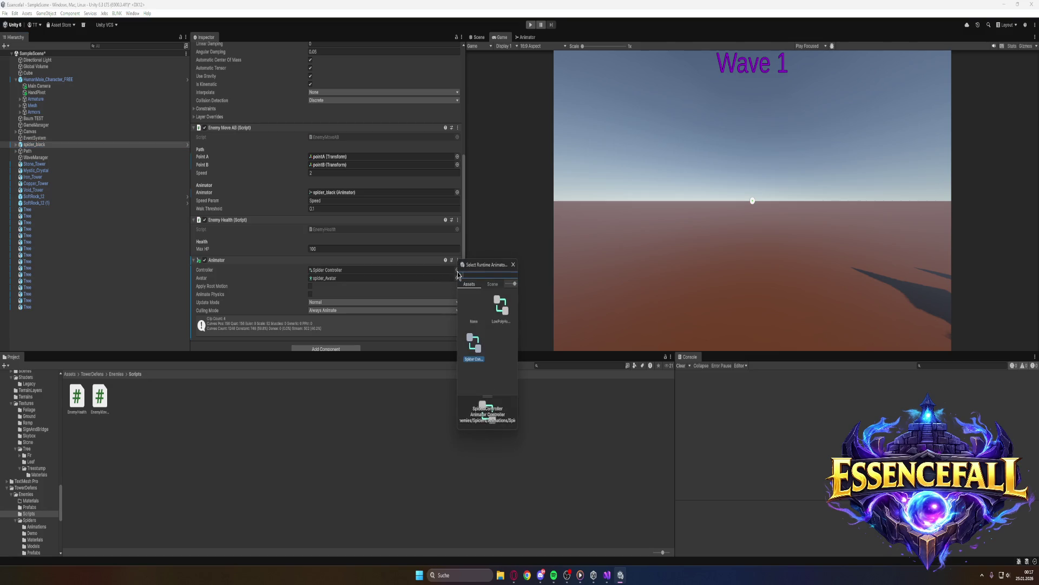
Keep Spider Controller, launch Gyazo via Windows search, and capture the spider's component settings
left_click(514, 264)
left_click(457, 278)
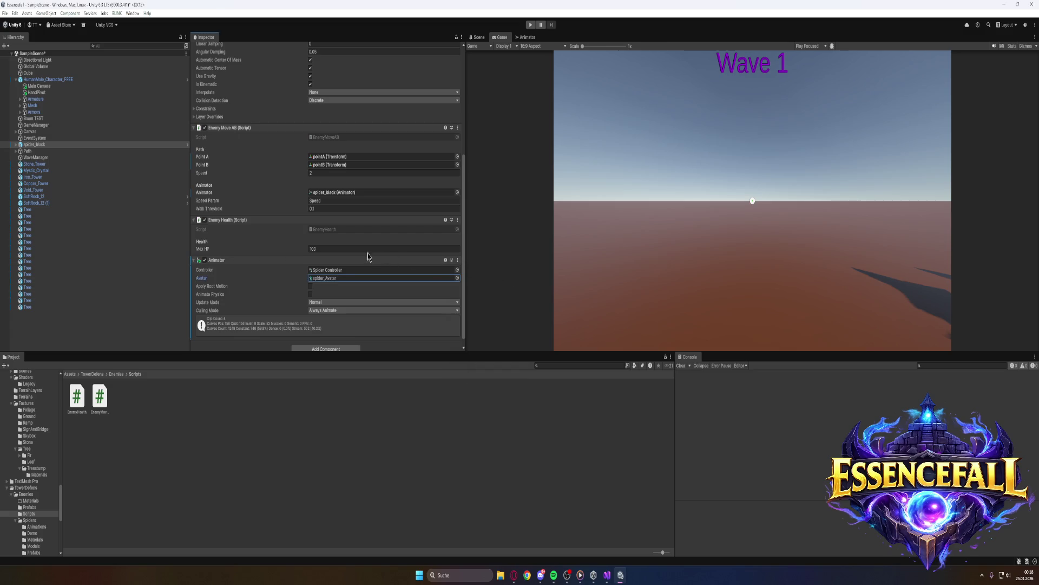
key("super")
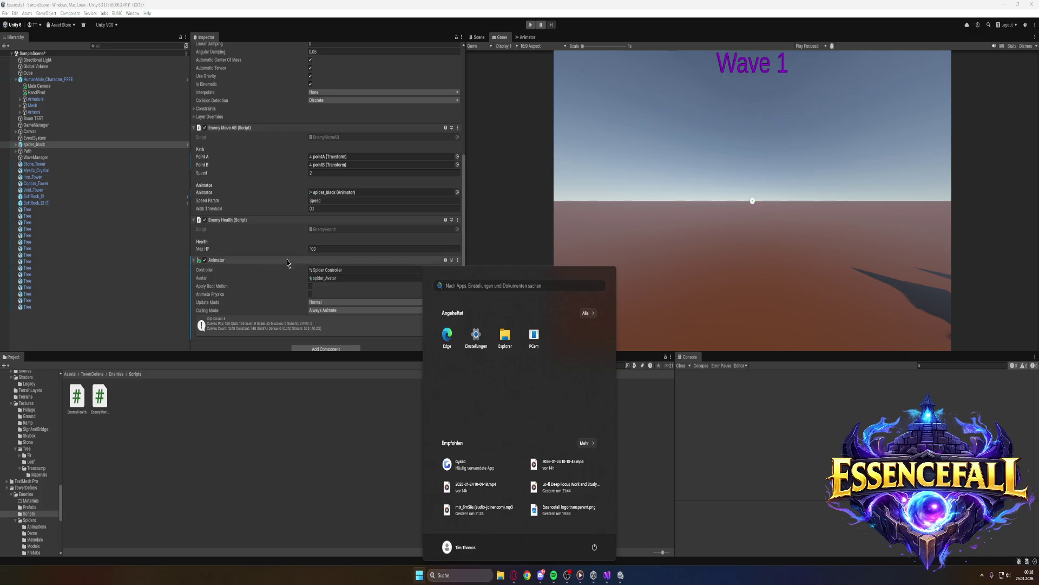
type("gyazo")
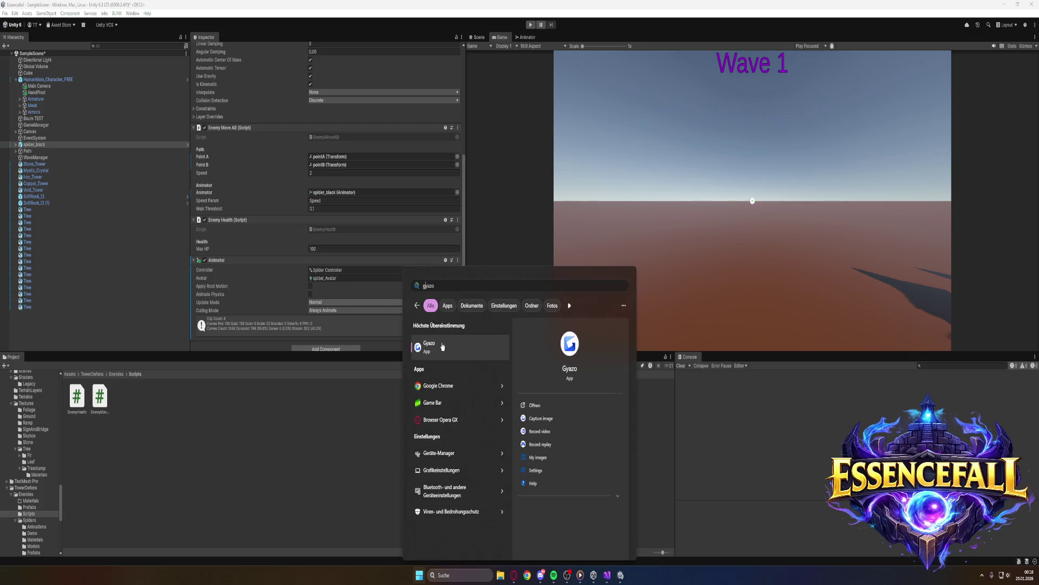
left_click(442, 347)
mouse_move(460, 341)
left_mouse_down()
mouse_move(400, 263)
mouse_move(174, 77)
mouse_move(192, 34)
left_mouse_up()
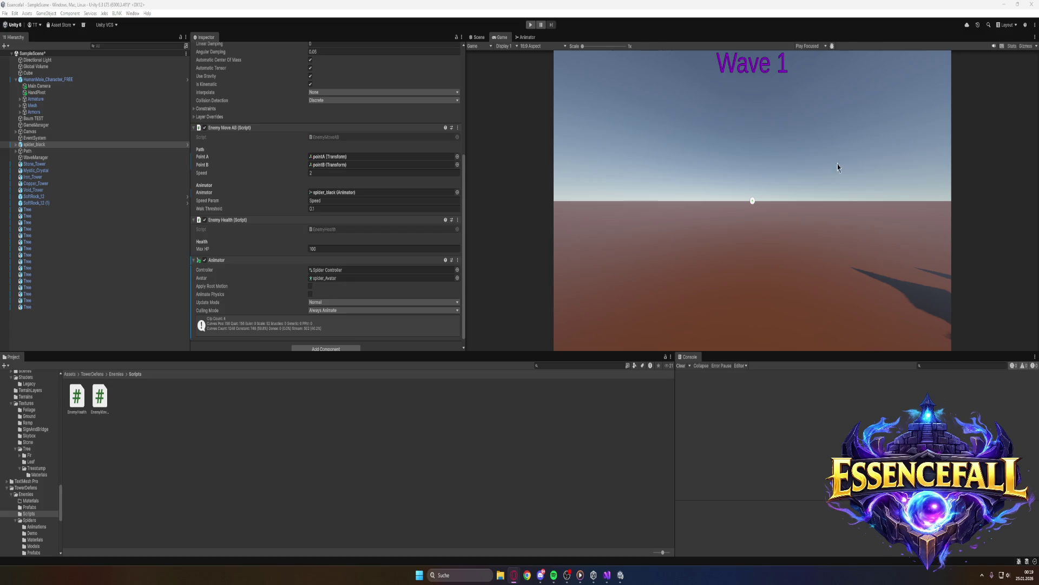
In the Animator graph, inspect the Idle and Walk clips and set Idle→Walk Transition Duration to 0.1
left_click(524, 37)
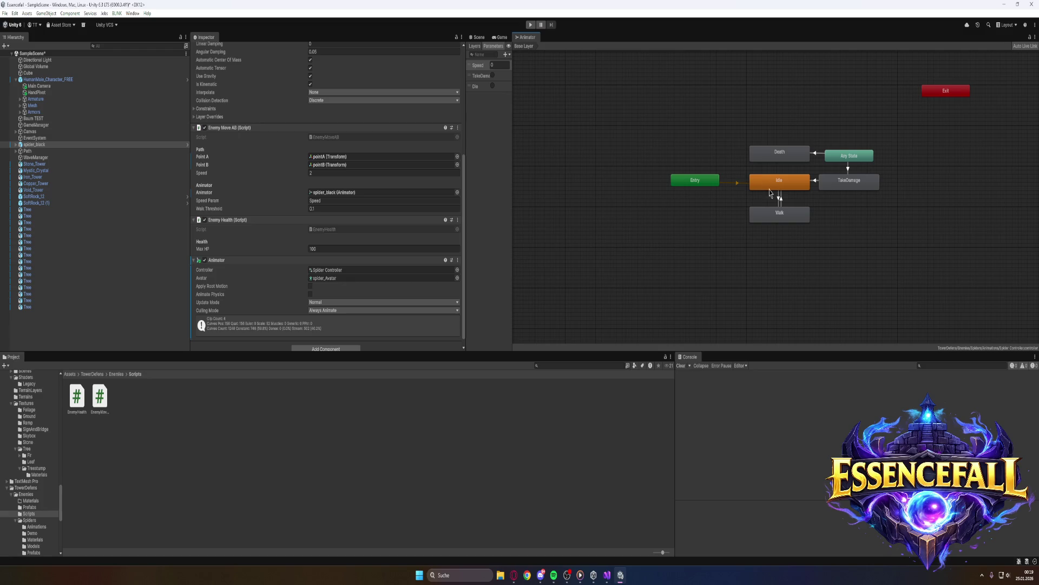
double_click(771, 185)
double_click(784, 214)
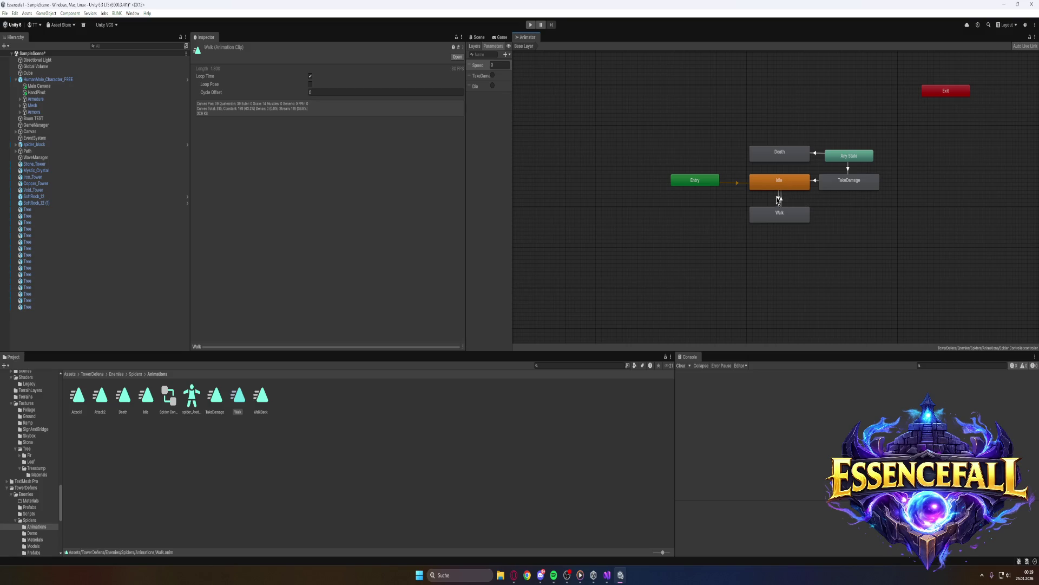
left_click(780, 199)
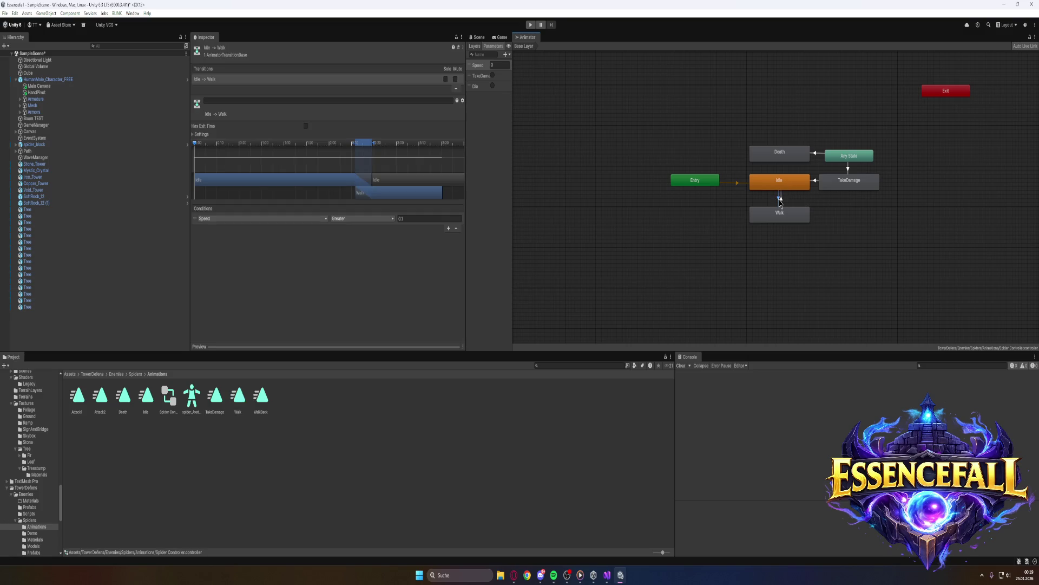
left_click(195, 135)
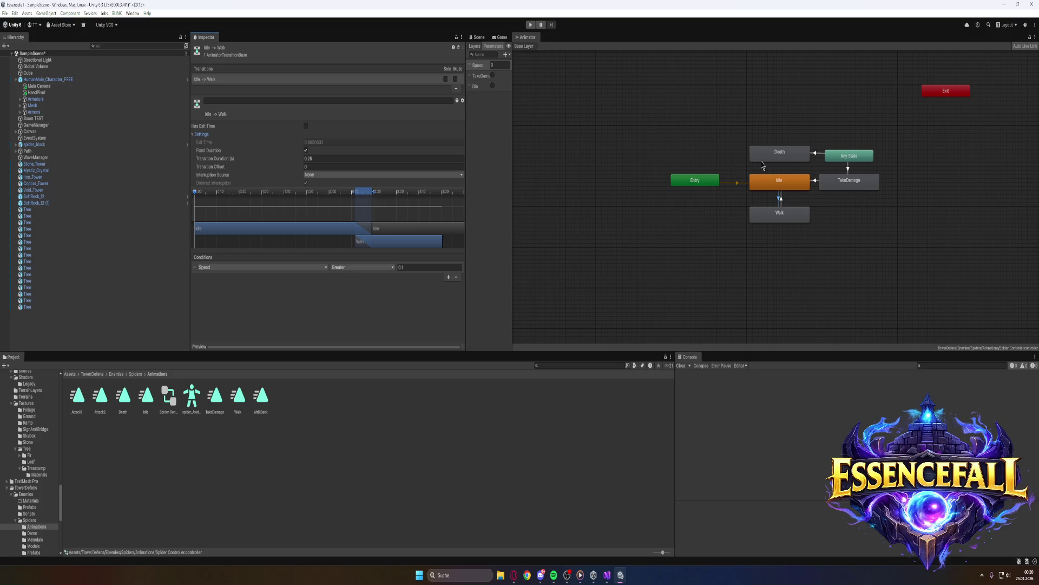
left_click(314, 158)
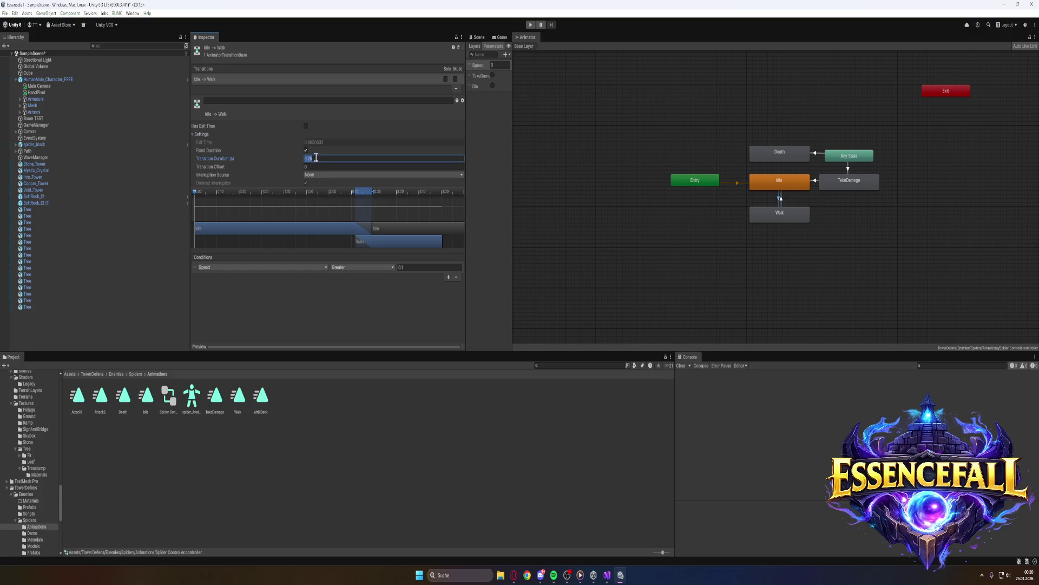
type("0")
type(".1")
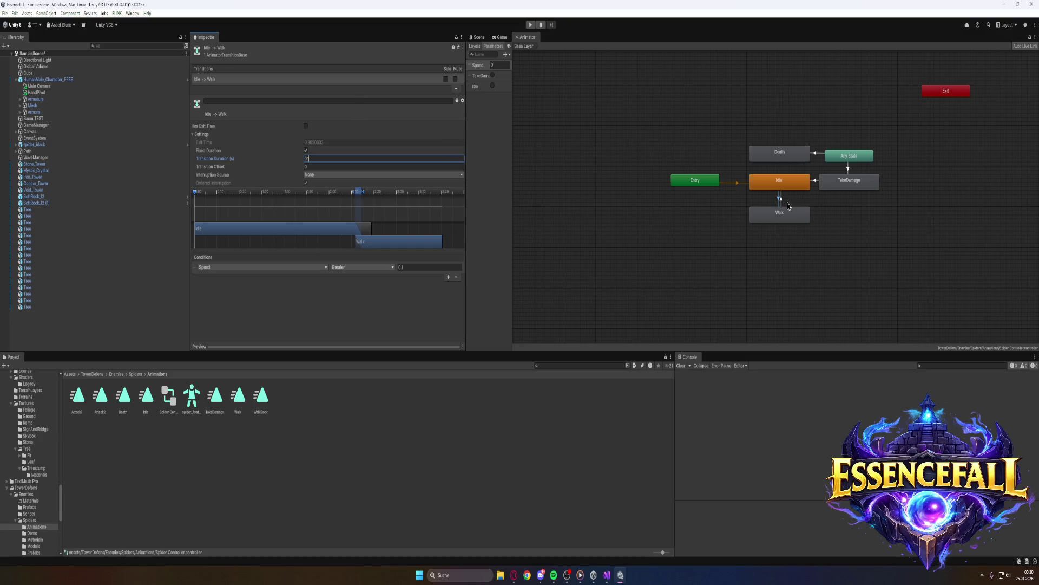
Set the Walk→Idle Transition Duration to 0.1 and start a test run
left_click(781, 202)
left_click(327, 158)
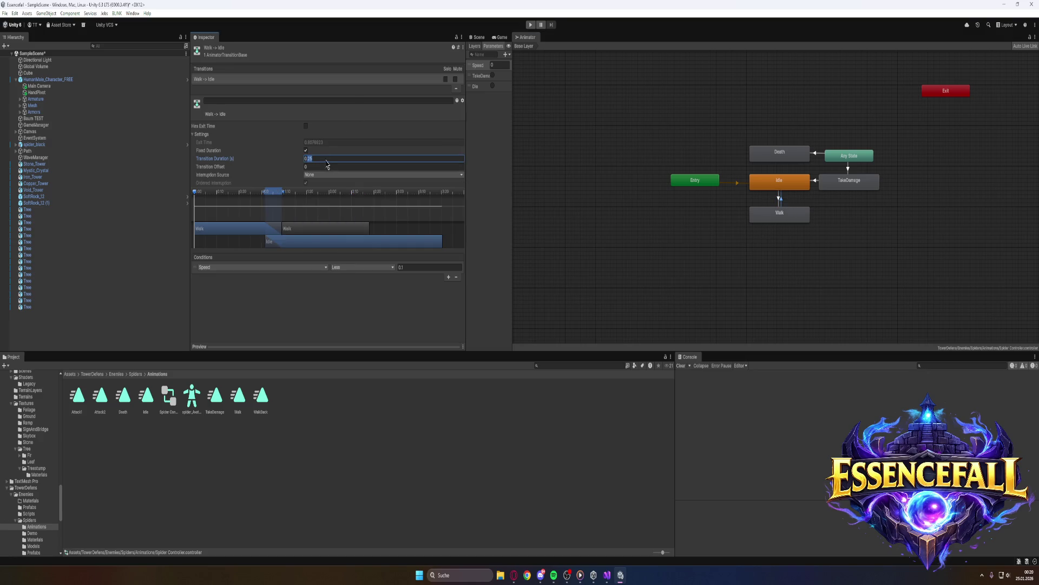
type("0.1")
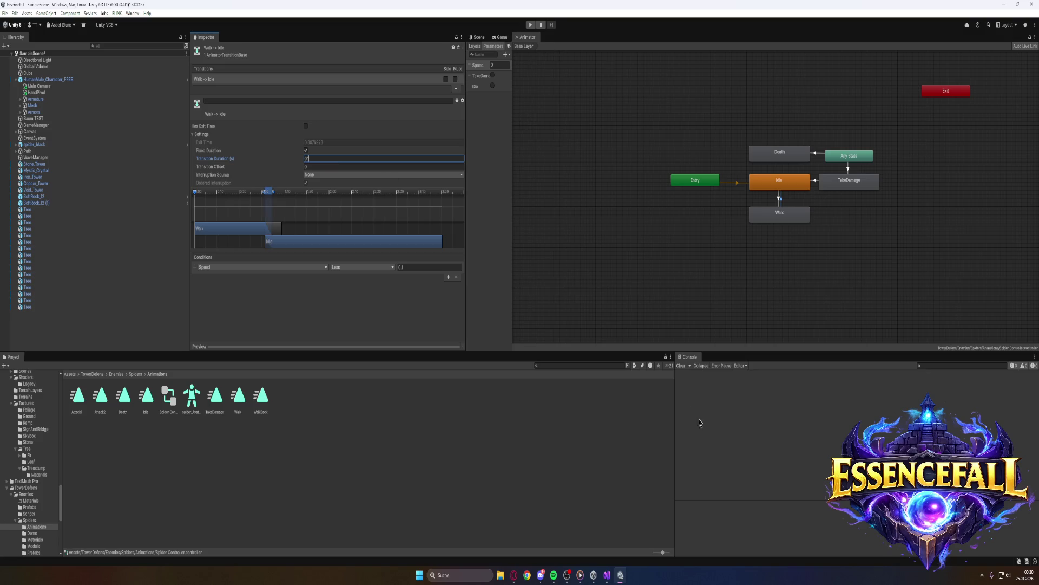
left_click(531, 25)
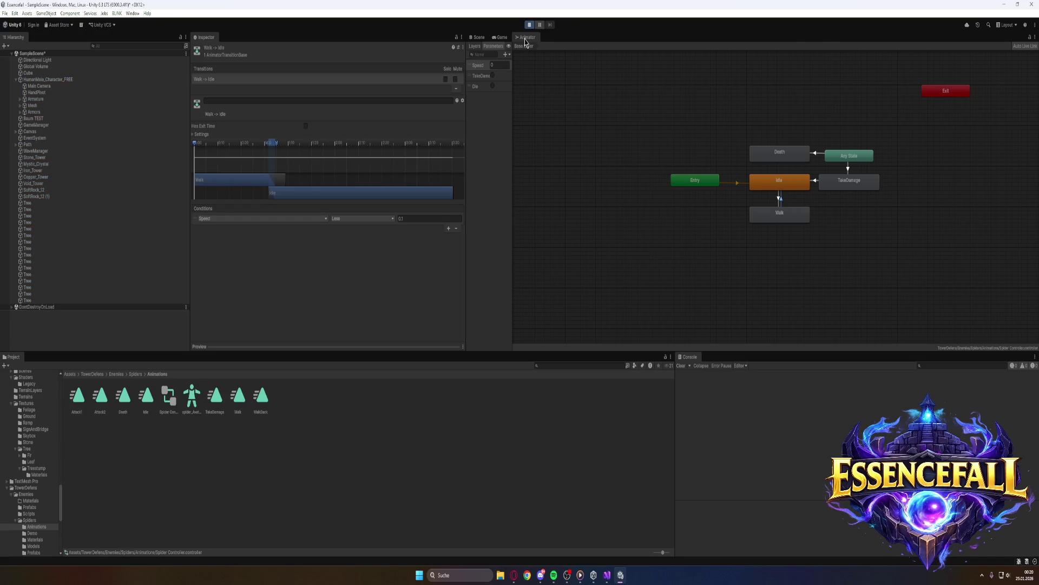
Dock the Animator graph in the bottom panel beside the Project view, then stop the test run
left_click(527, 39)
mouse_move(526, 39)
left_mouse_down()
mouse_move(243, 273)
mouse_move(160, 372)
mouse_move(142, 365)
left_mouse_up()
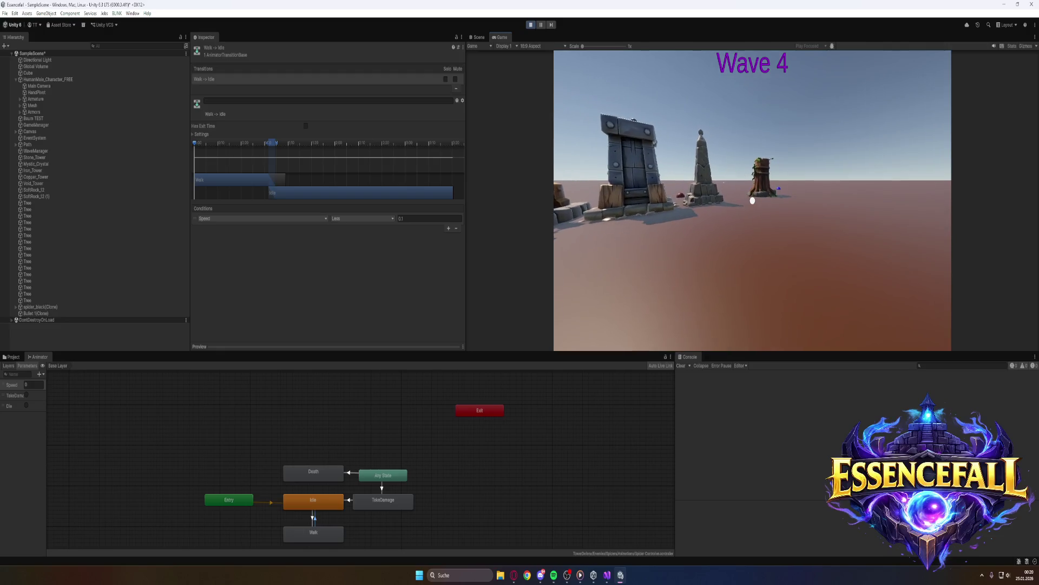
key("super")
left_click(530, 24)
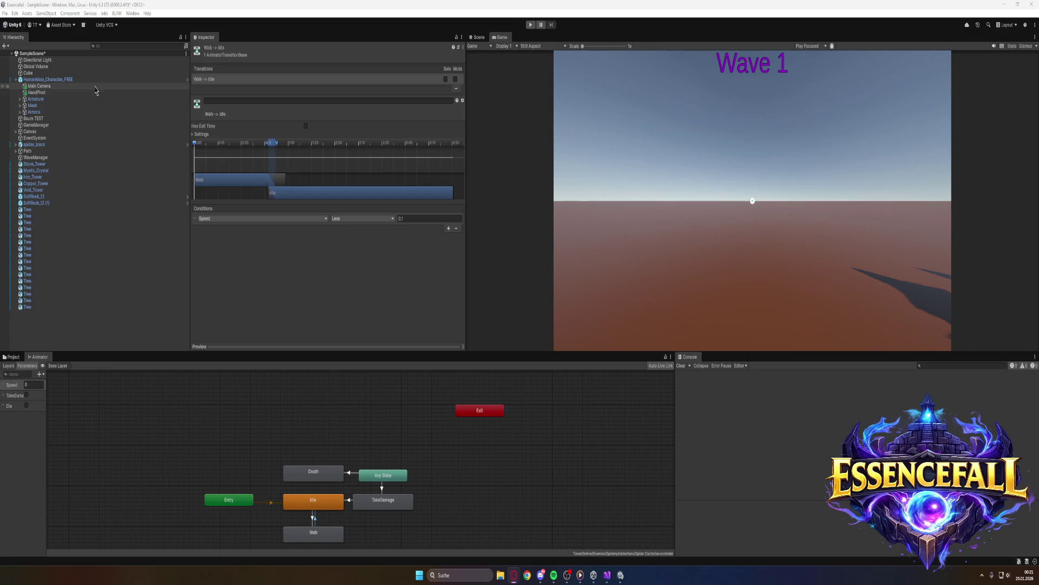
Select spider_black and bring its Animator component (Spider Controller, Always Animate) into view in the Inspector
left_click(43, 145)
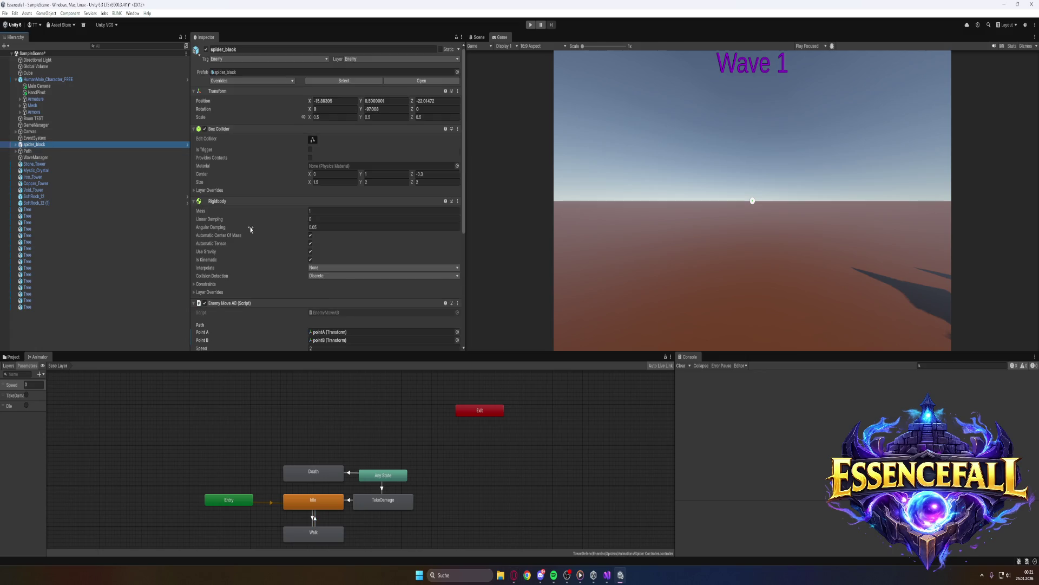
scroll(271, 238, "down", 5)
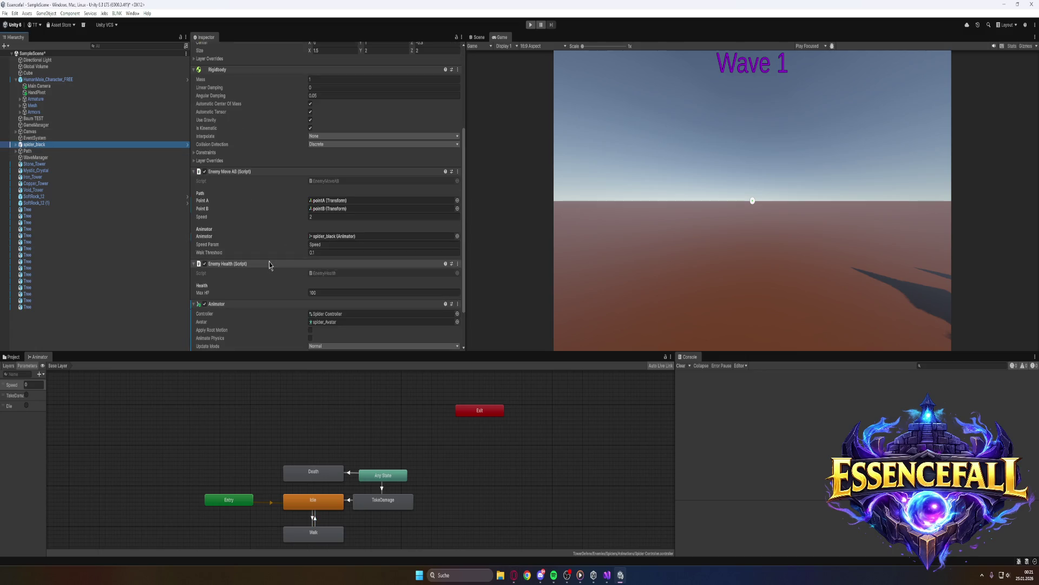
scroll(269, 263, "down", 3)
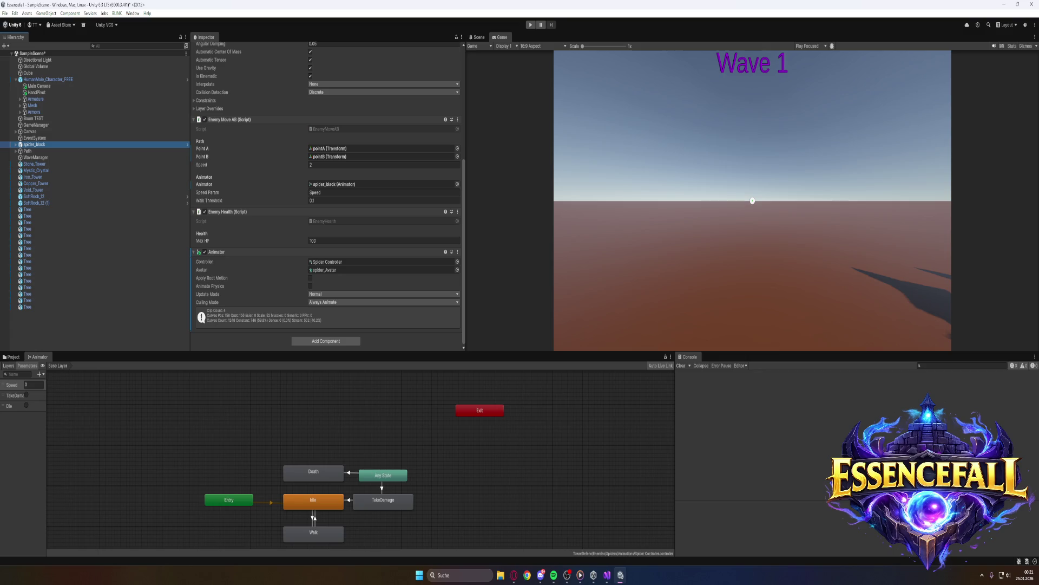
key("alt+Tab")
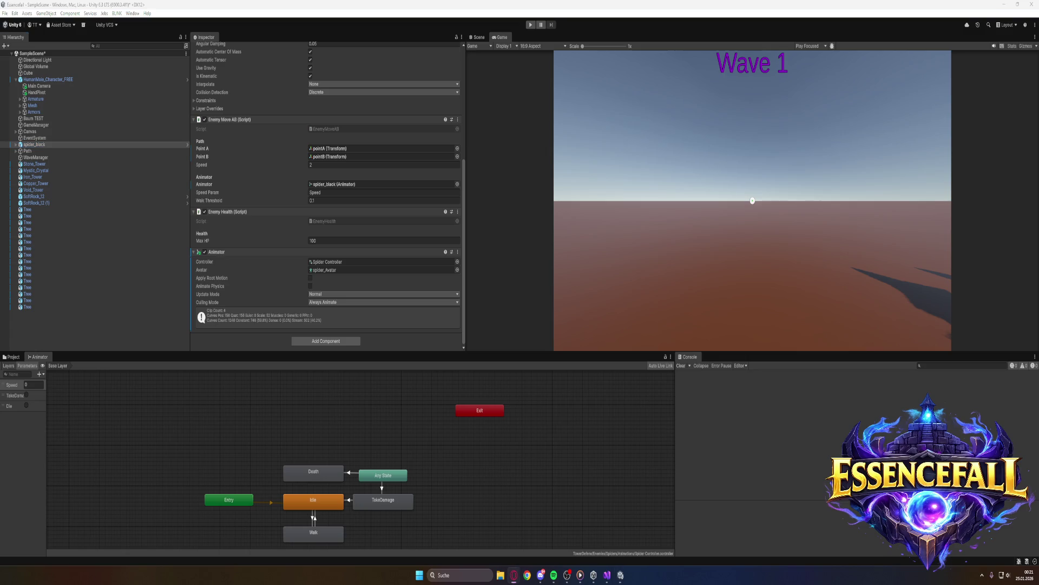
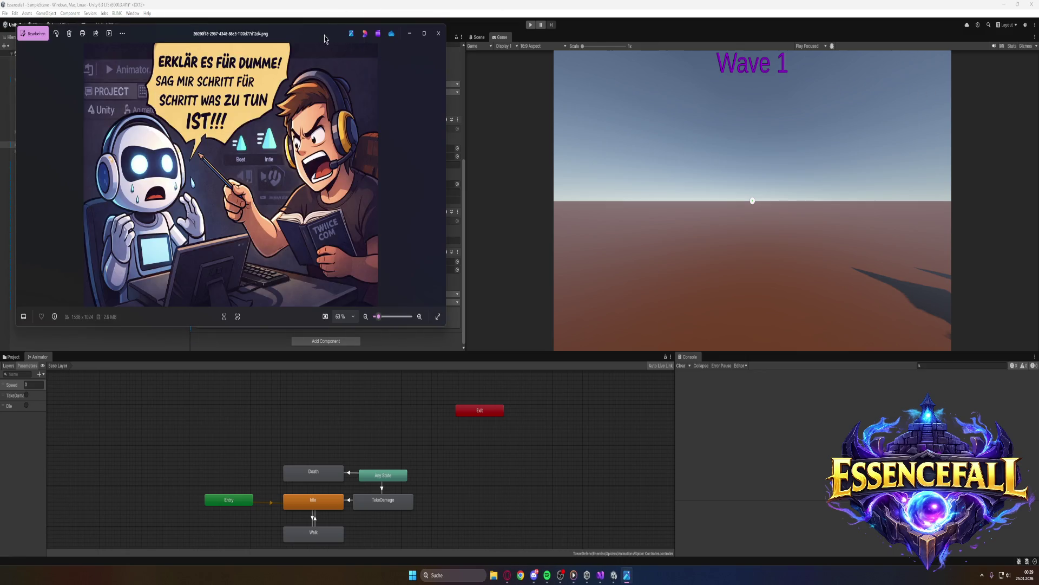
Maximize the meme picture in Photos, then close the viewer to return to Unity
left_click_drag(659, 4, 660, 1)
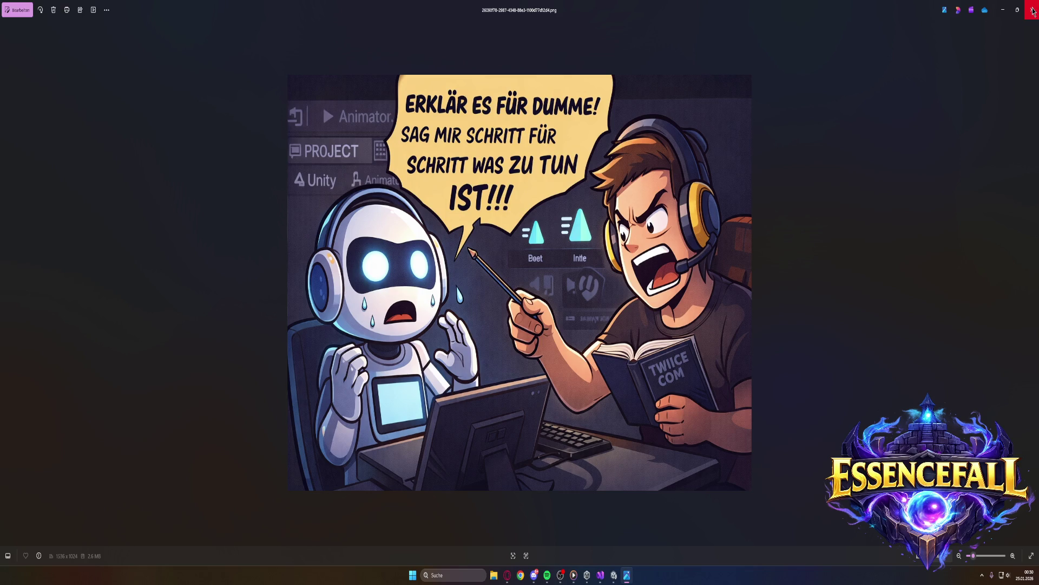
left_click(1032, 11)
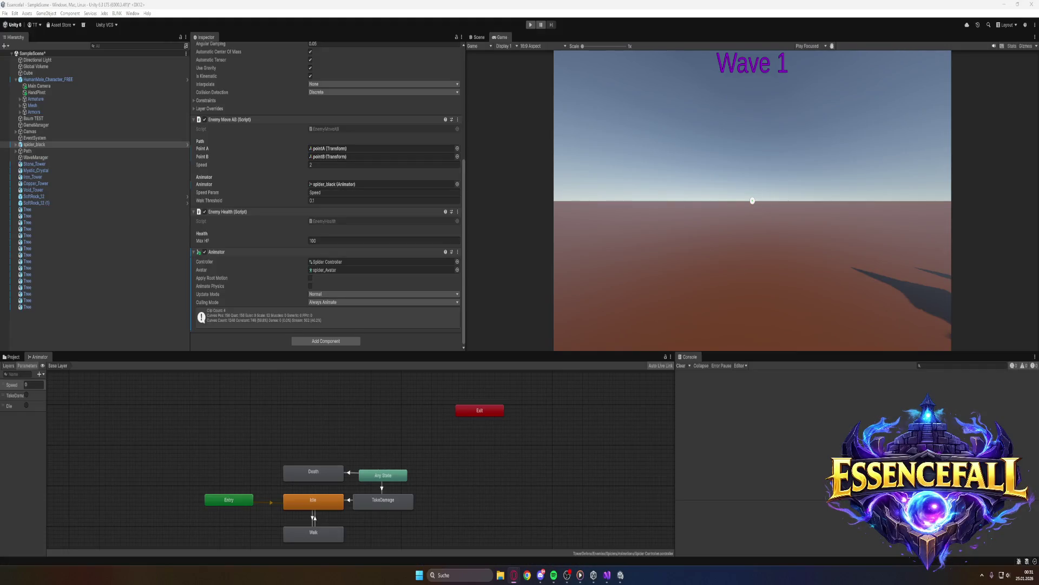
Read the EnemyHealth script from Enemies > Scripts, then select spider_black in the Hierarchy
left_click(12, 357)
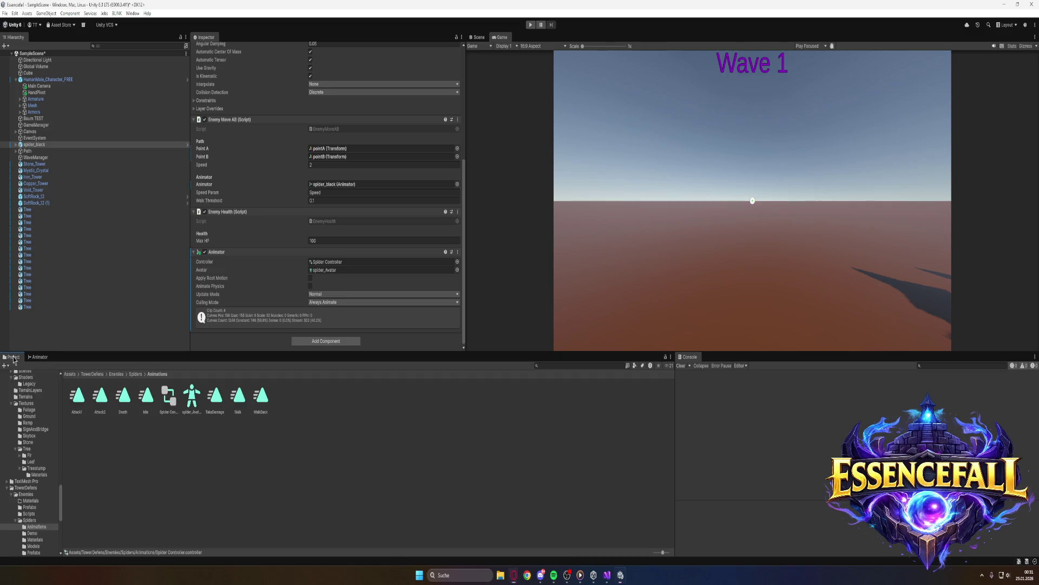
left_click(117, 374)
double_click(126, 400)
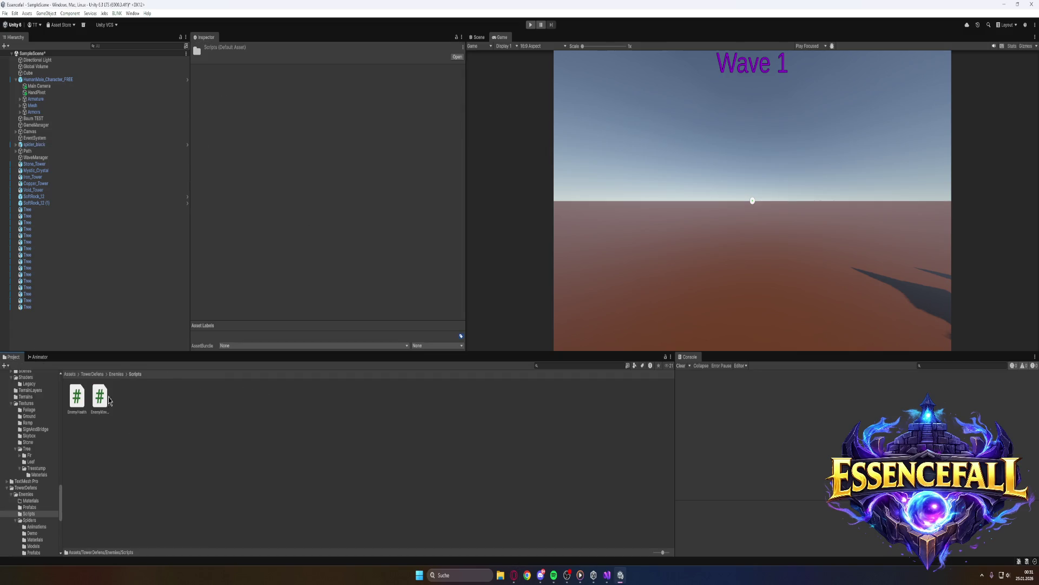
left_click(77, 396)
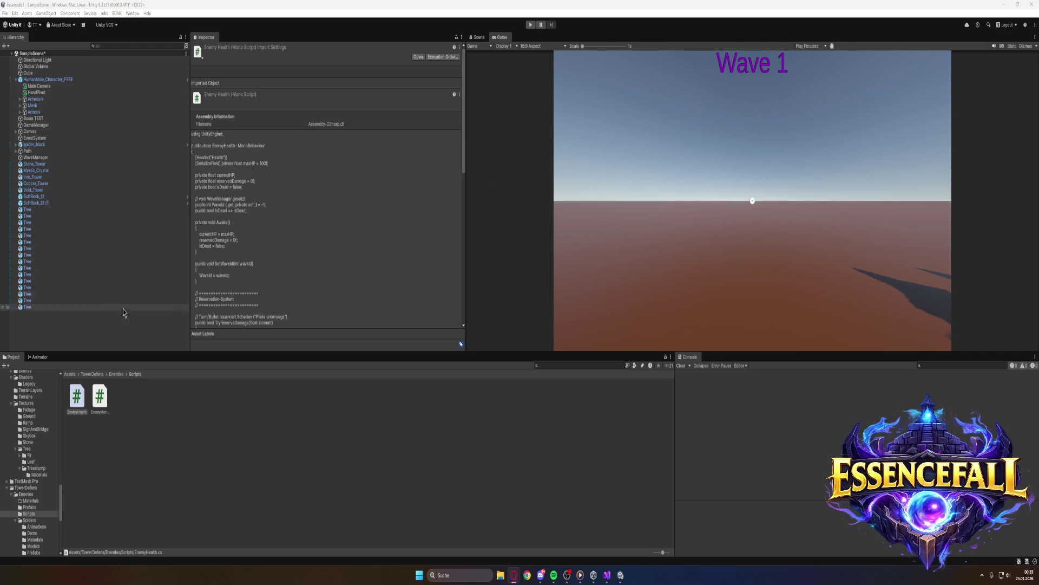
left_click(39, 145)
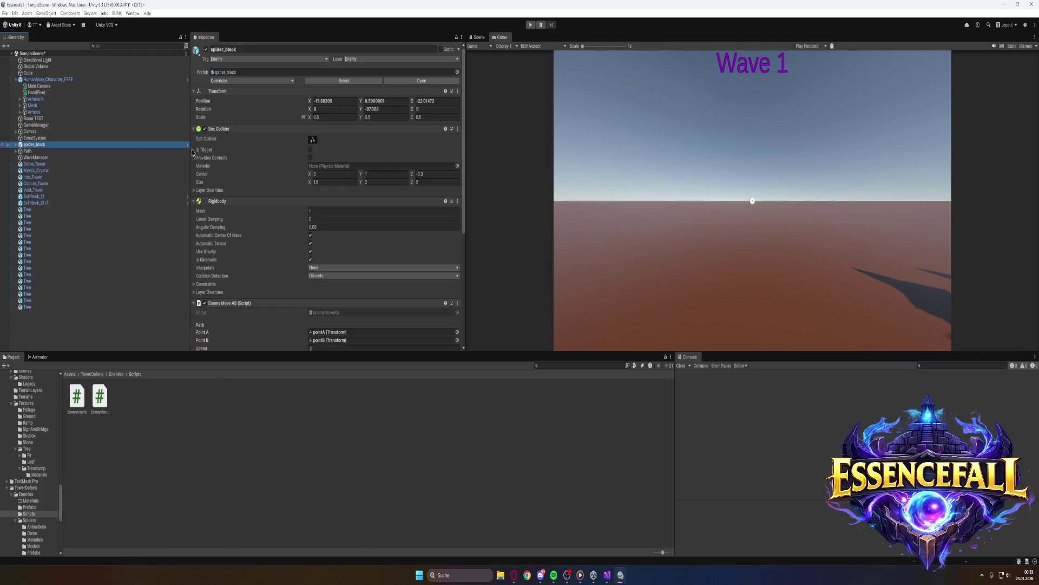
Review spider_black's Inspector components, then show the Spider Controller graph in the Animator tab
scroll(254, 184, "down", 6)
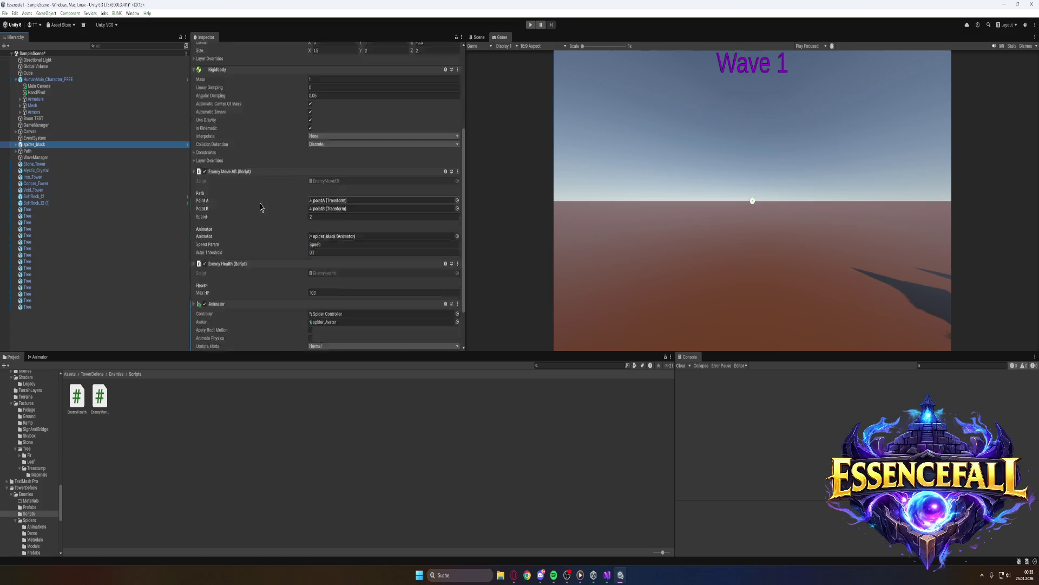
scroll(273, 241, "down", 1)
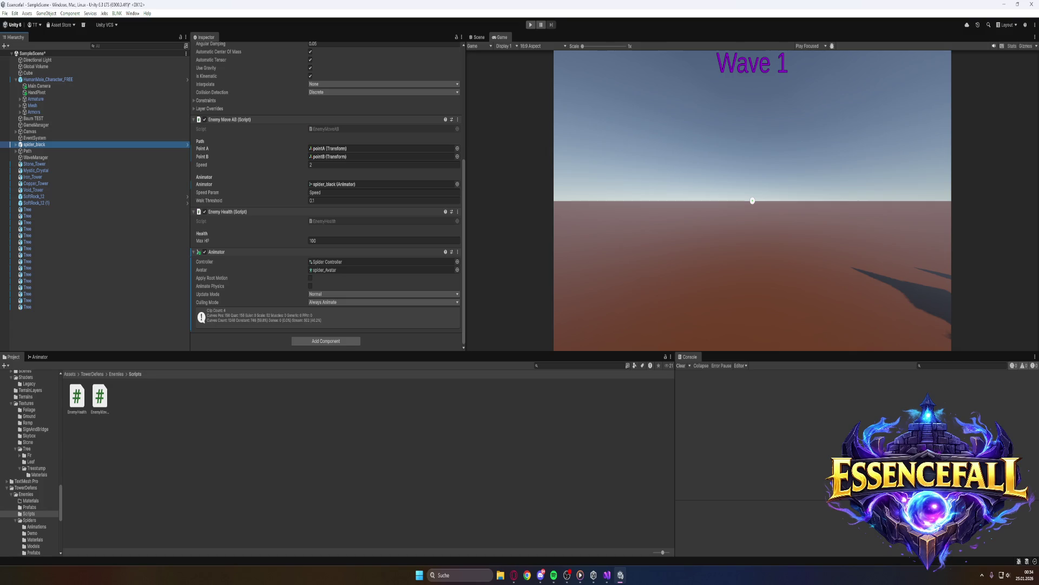
scroll(265, 201, "up", 7)
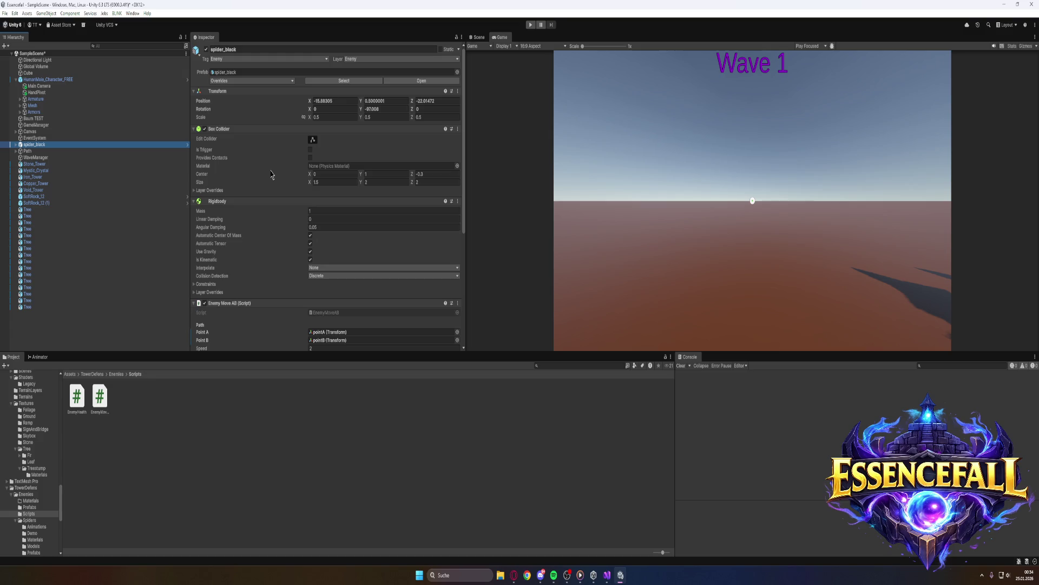
scroll(271, 174, "down", 4)
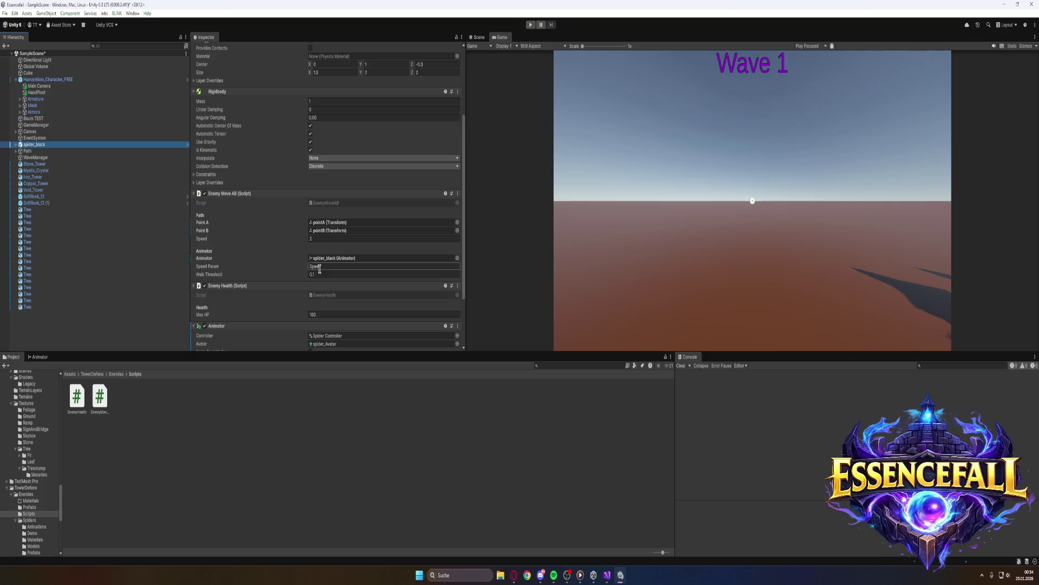
scroll(287, 264, "down", 3)
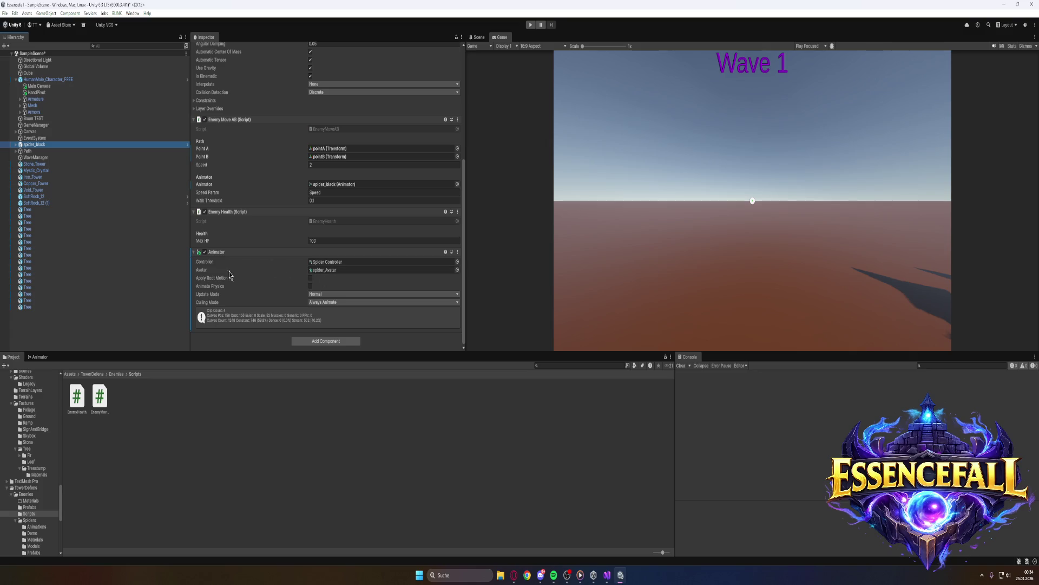
left_click(39, 357)
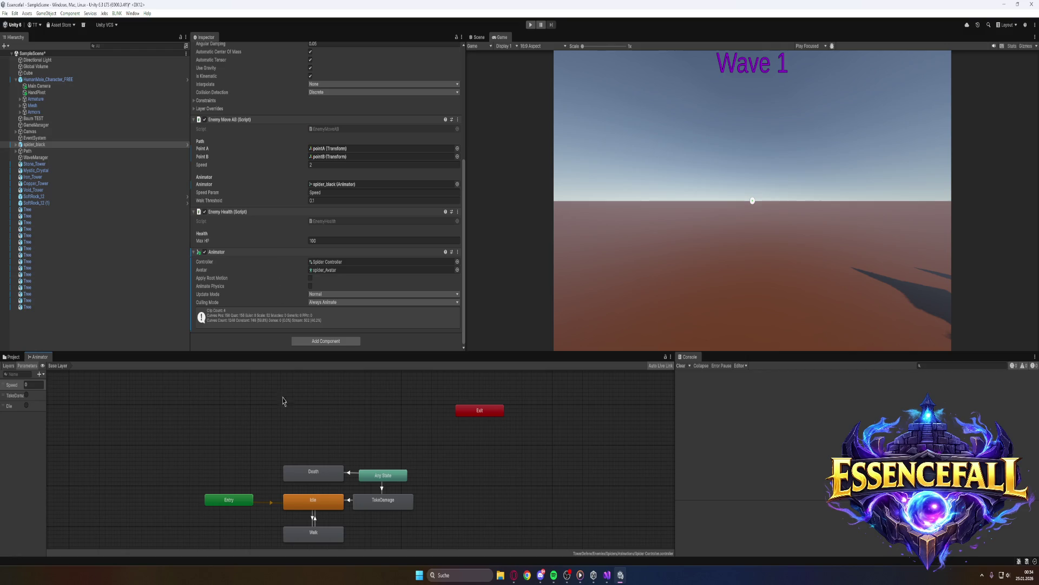
Undo an accidental Entry node move, reselect spider_black, and redock the Animator panel
left_click_drag(241, 501, 291, 303)
key("ctrl+z")
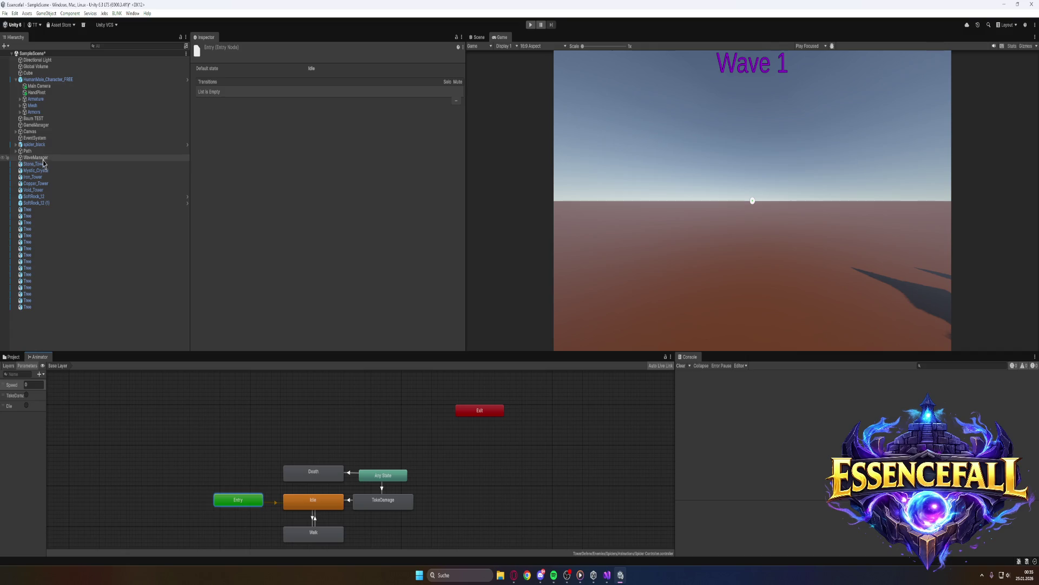
left_click(34, 145)
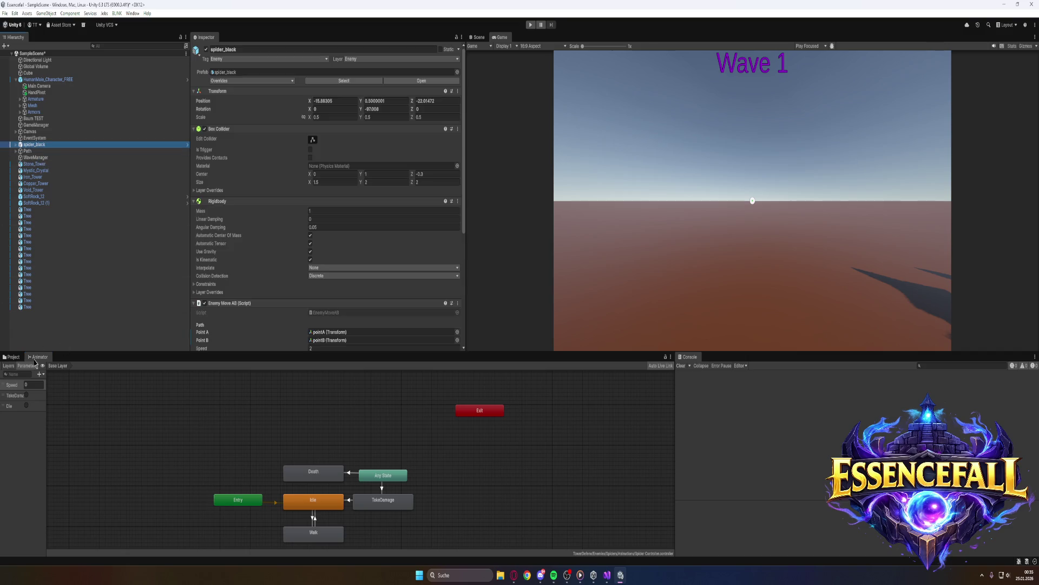
scroll(282, 268, "down", 5)
mouse_move(40, 357)
left_mouse_down()
mouse_move(247, 320)
mouse_move(58, 355)
left_mouse_up()
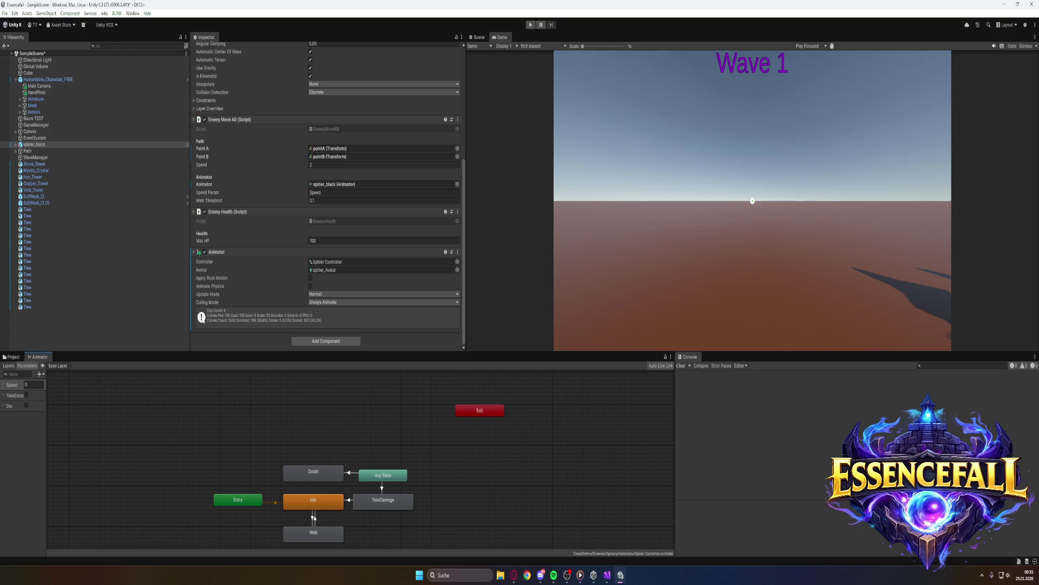
Switch to Opera, then search Start for chrome and dismiss the search
left_click(514, 575)
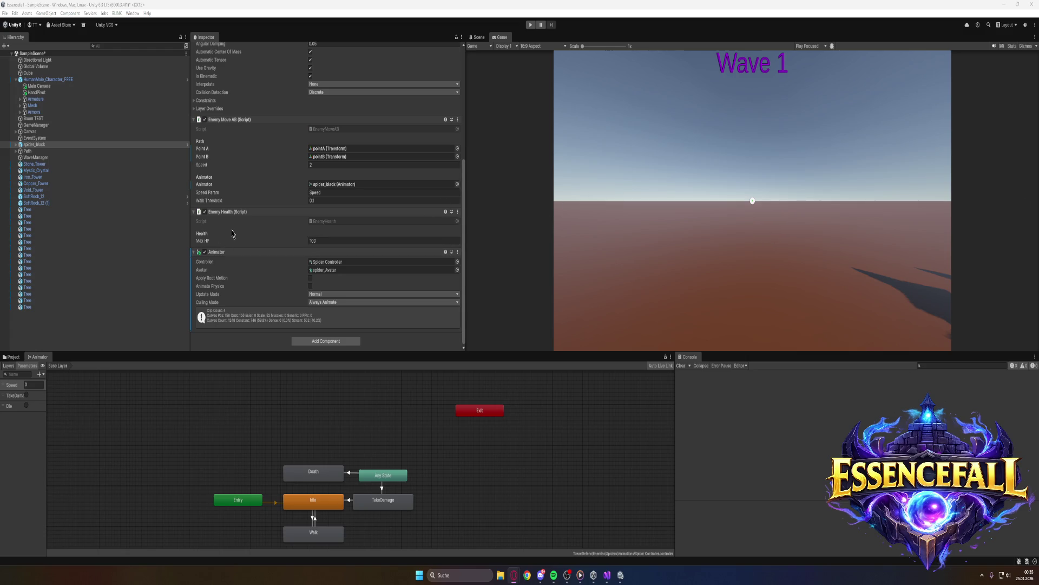
scroll(233, 235, "up", 2)
scroll(236, 238, "down", 2)
key("super")
type("chrome")
key("Escape")
Launch Gyazo from Start search and drag a capture region over most of the screen
key("super")
type("g")
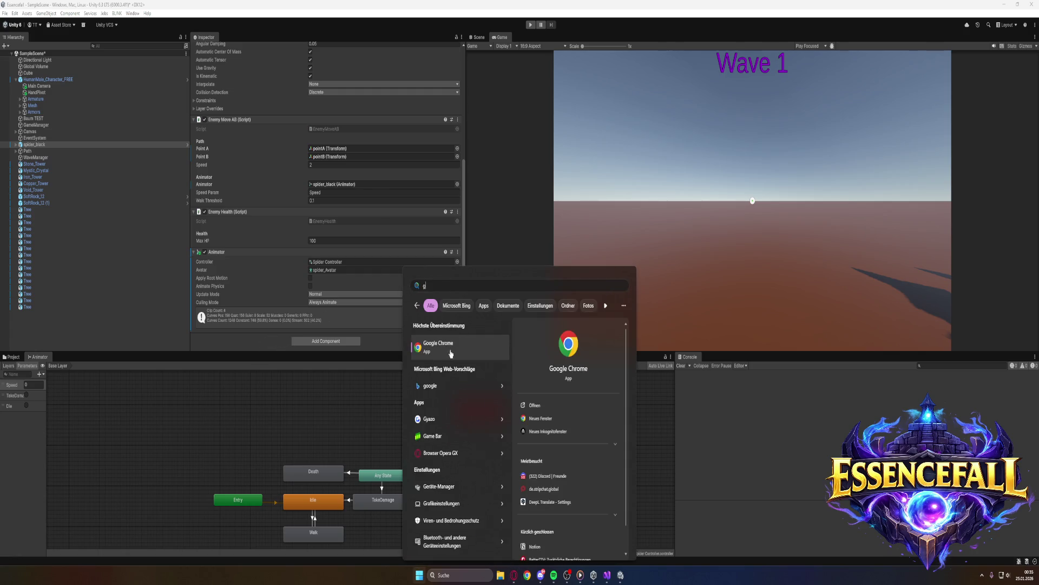
left_click(437, 419)
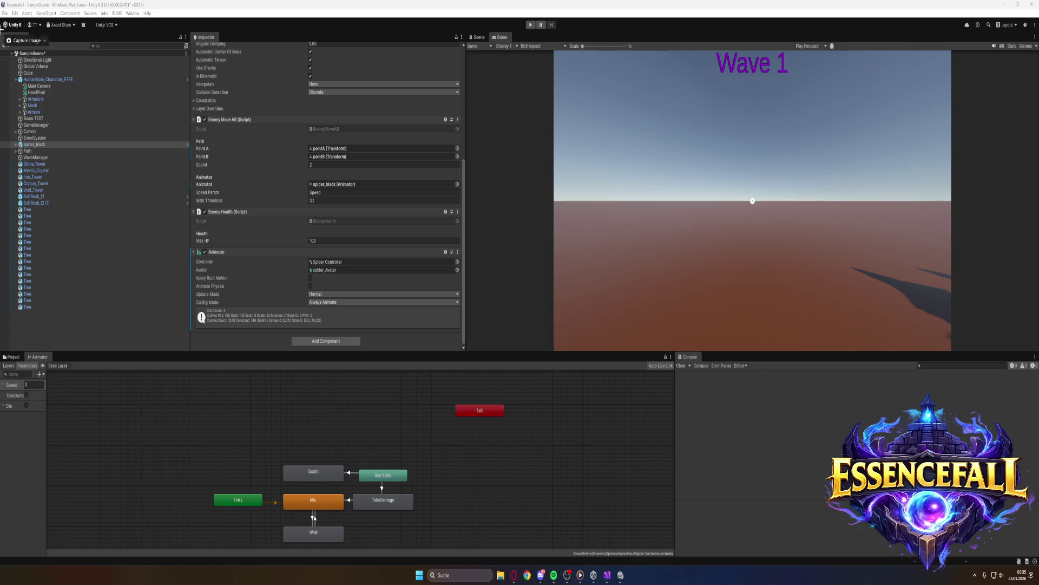
mouse_move(0, 0)
left_mouse_down()
mouse_move(579, 488)
mouse_move(590, 574)
mouse_move(536, 552)
left_mouse_up()
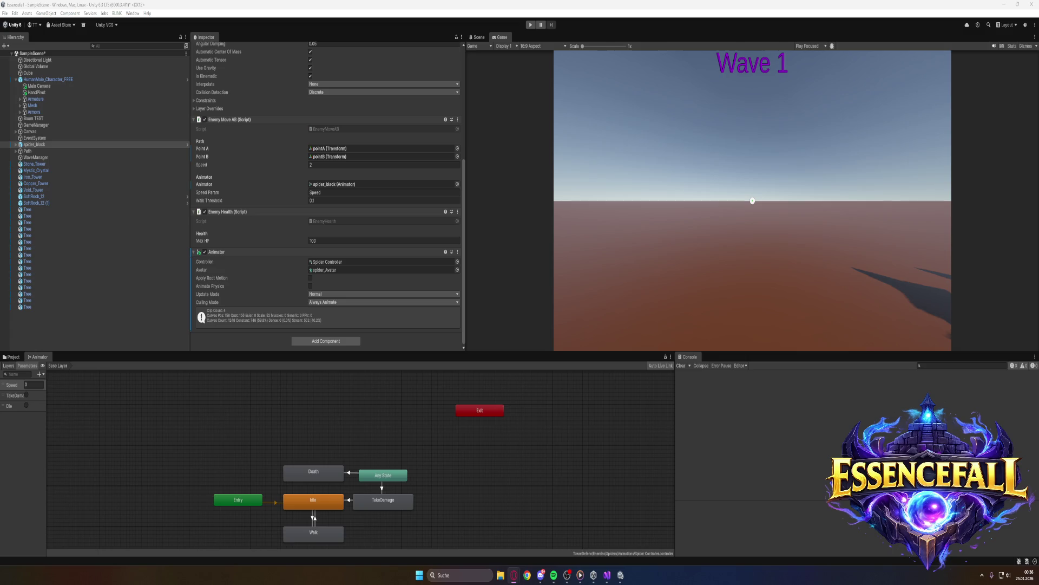
Select the Idle→Walk transition in the Spider Controller graph
left_click(312, 520)
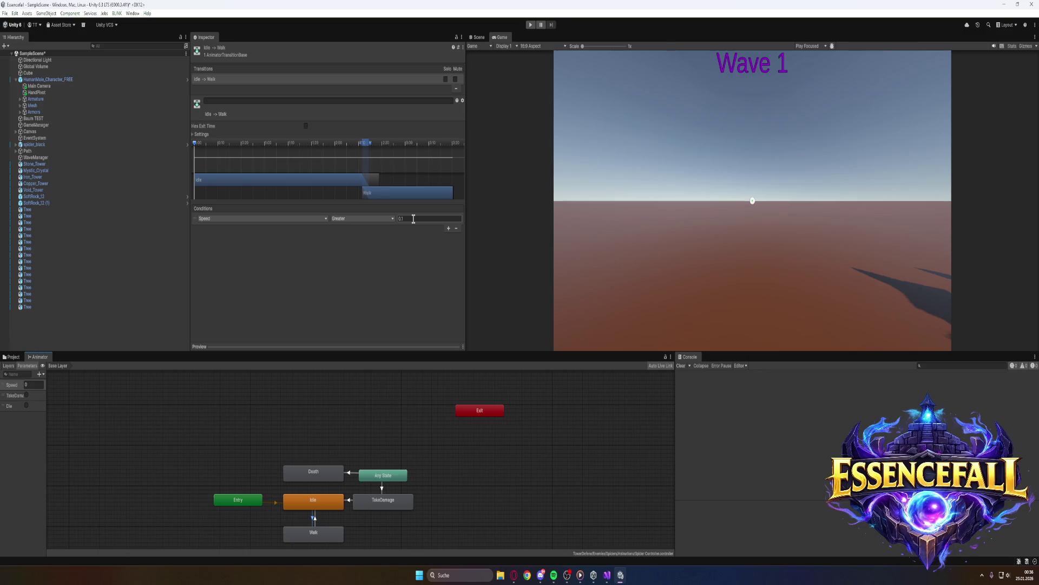
Expand the Idle→Walk transition's Settings and set Transition Duration to 0
left_click(196, 134)
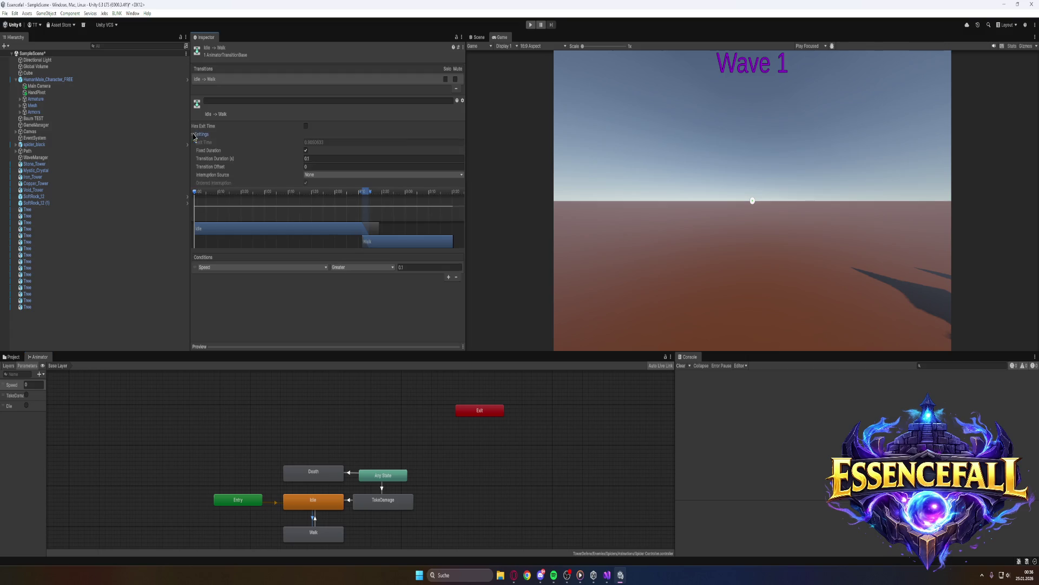
left_click(316, 160)
type("0")
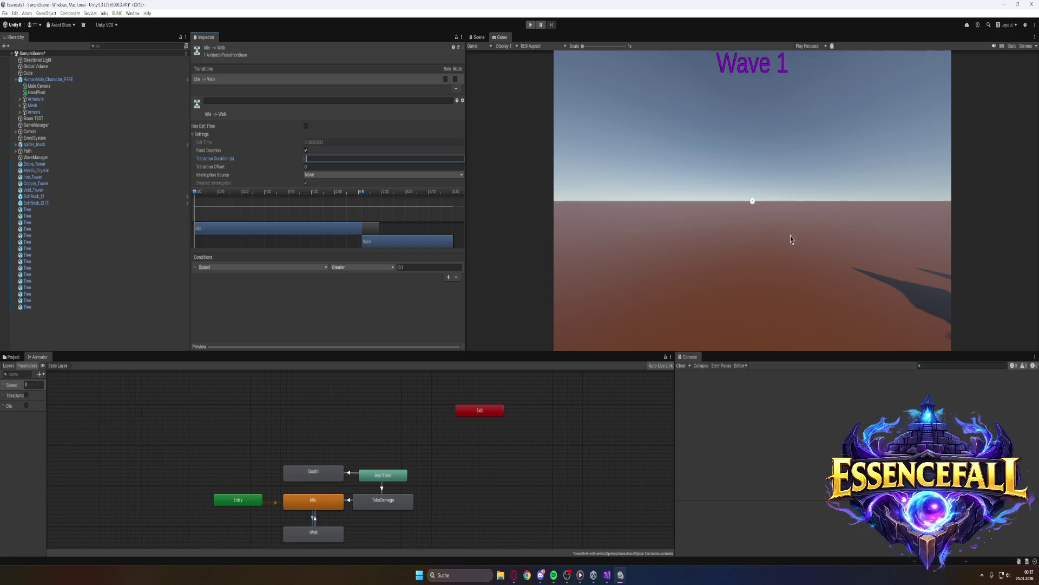
Select the Walk→Idle transition and set its Transition Duration to 0
left_click(316, 521)
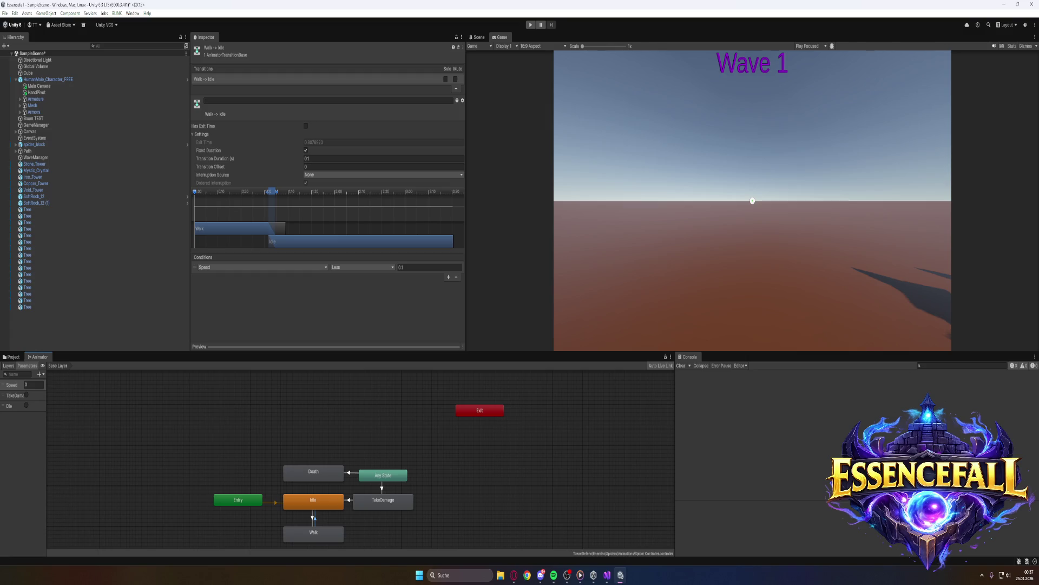
left_click(315, 158)
type("0")
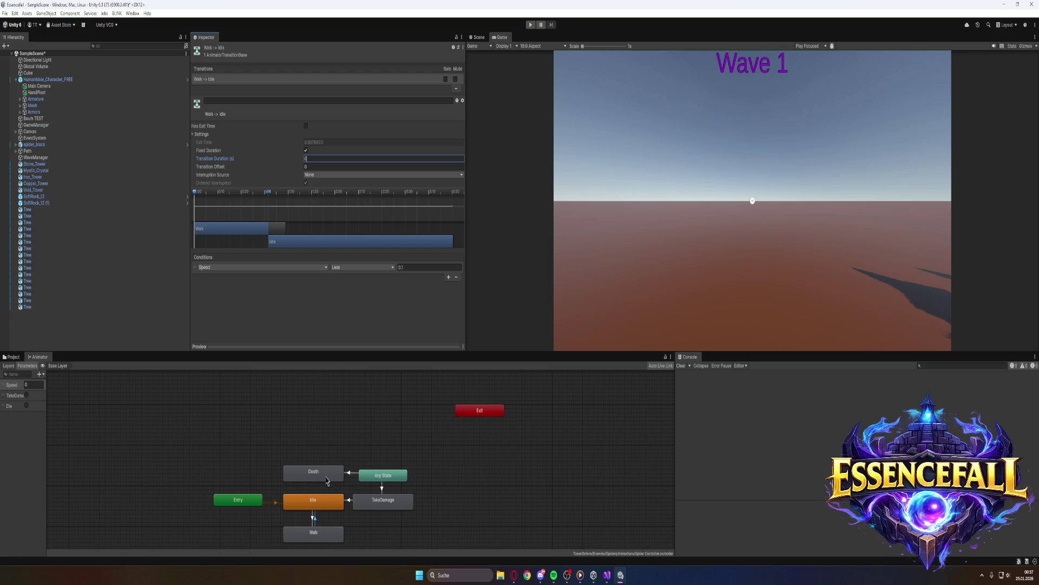
Reselect the Idle→Walk transition and enter Play mode to watch the spider animate
left_click(314, 519)
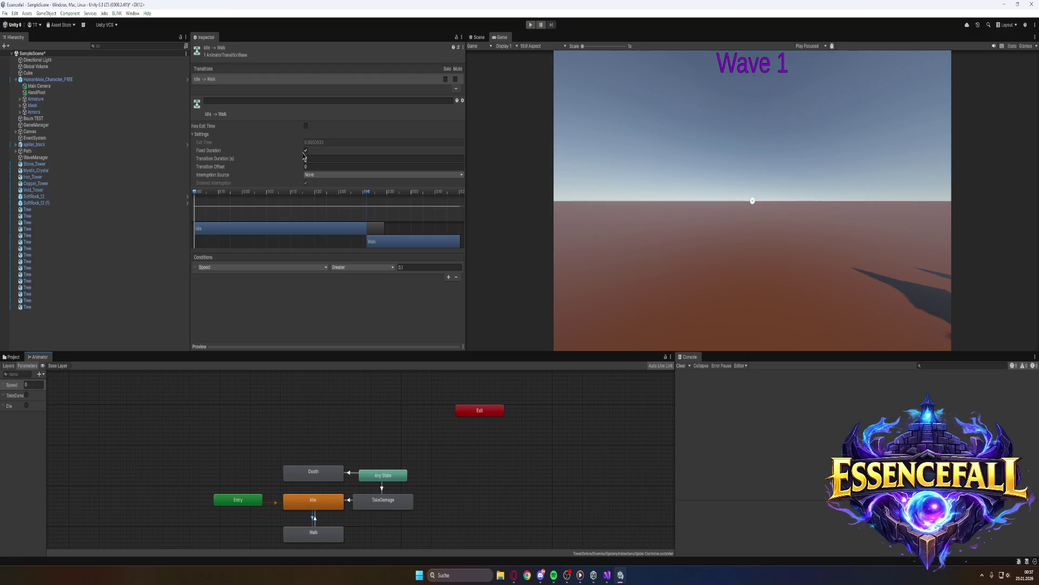
left_click(530, 25)
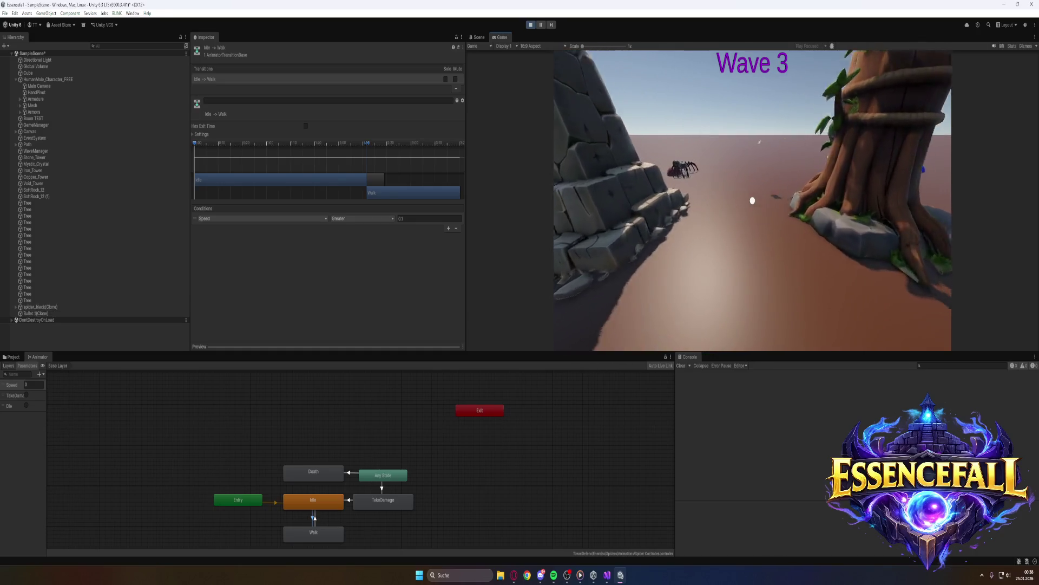
key("super")
Exit Play mode and expand the Idle→Walk transition's Settings
left_click(531, 25)
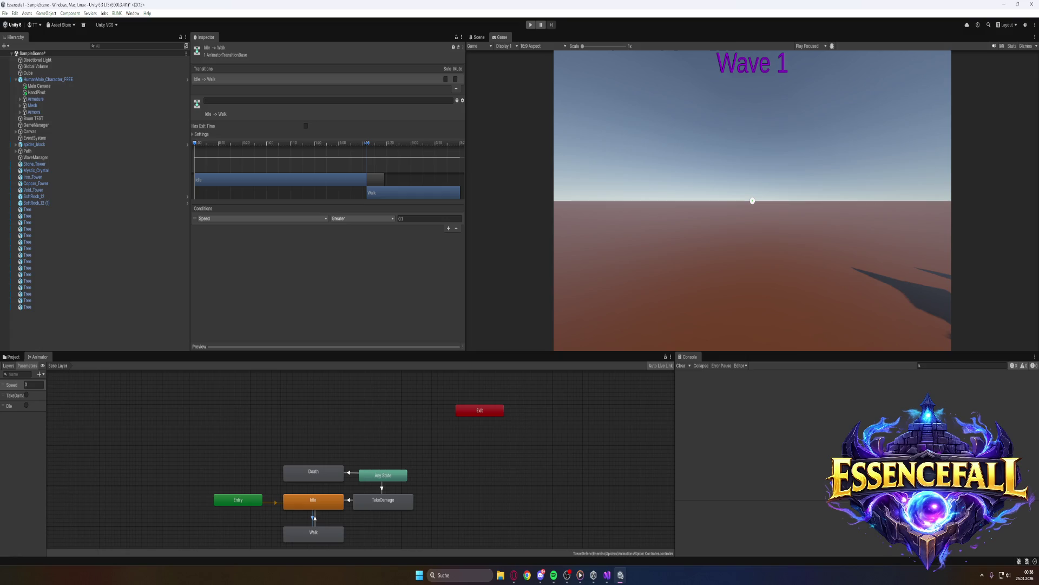
left_click(193, 134)
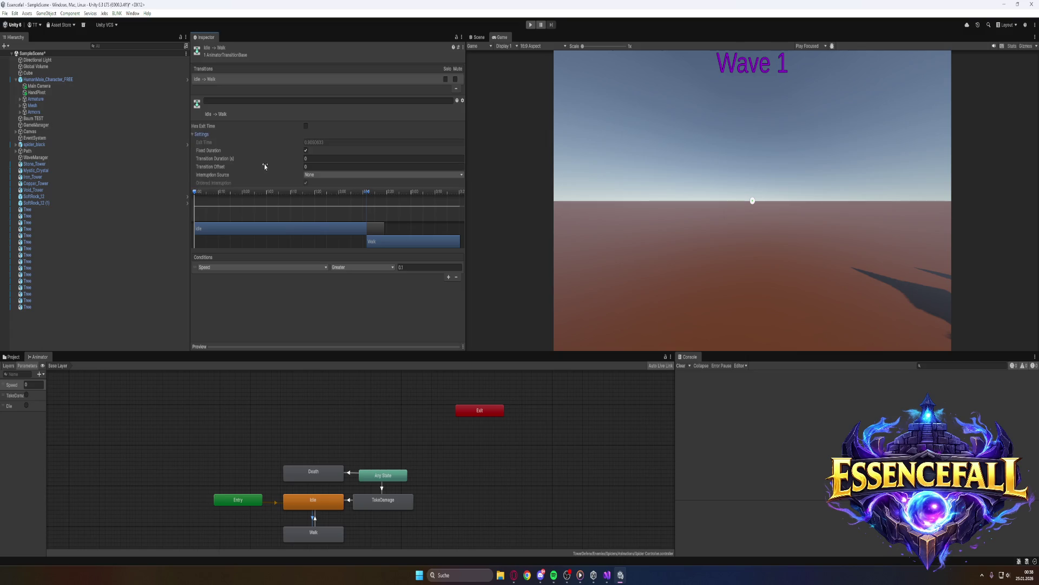
Recheck the Walk→Idle transition, then return to the Idle→Walk transition
key("super")
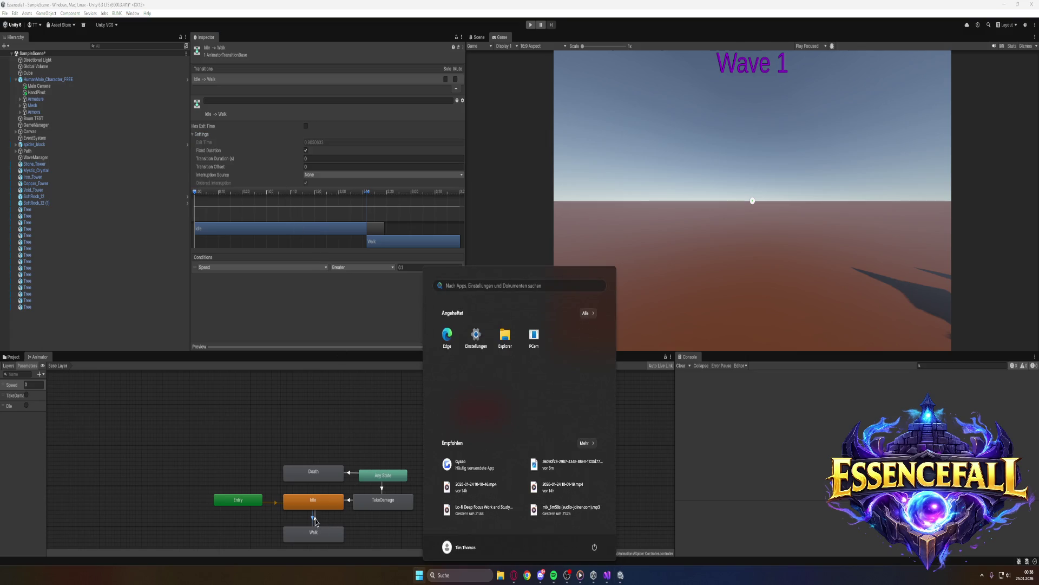
left_click(315, 521)
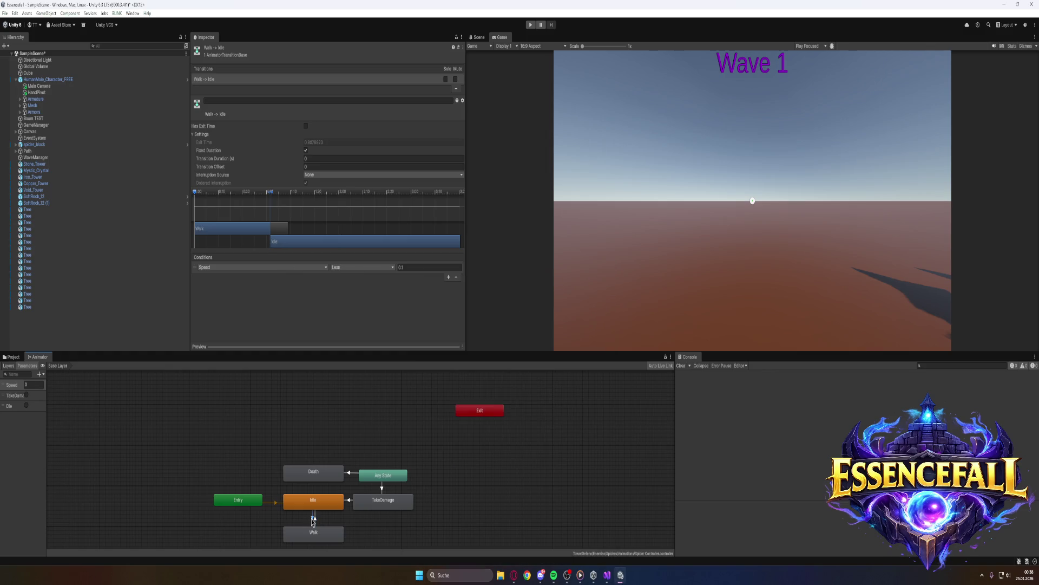
left_click(313, 518)
Launch Gyazo and capture the Unity window showing the Idle→Walk transition settings
key("super")
type("g")
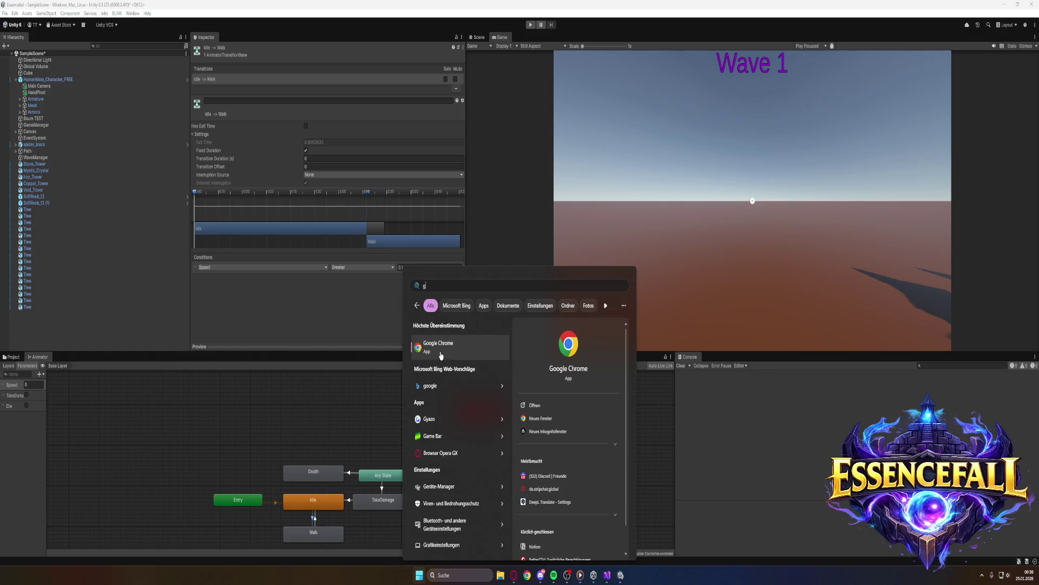
left_click(436, 419)
mouse_move(0, 1)
left_mouse_down()
mouse_move(542, 436)
mouse_move(565, 528)
mouse_move(560, 544)
mouse_move(540, 548)
left_mouse_up()
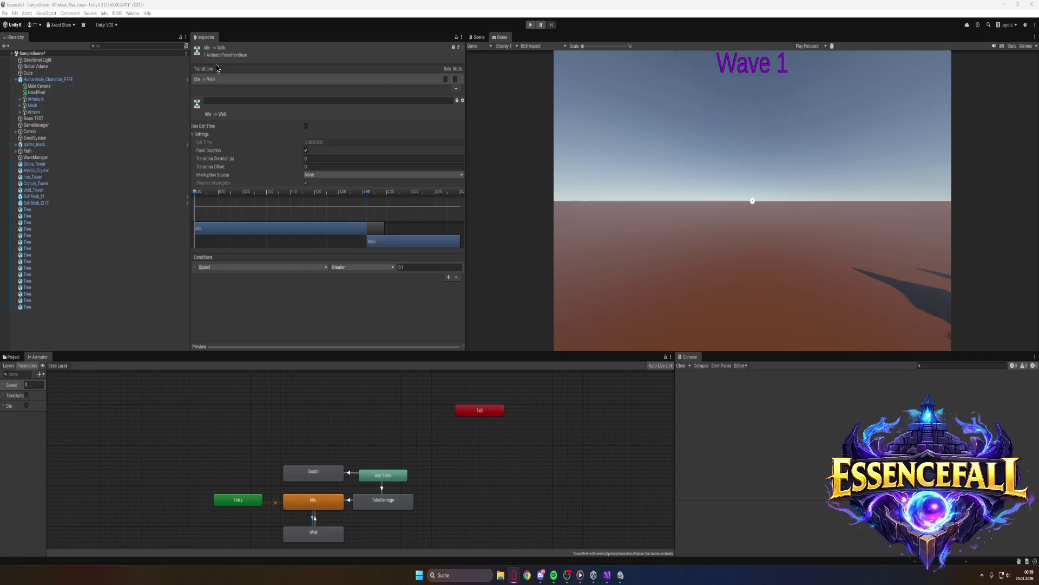
Turn off Fixed Duration on Idle-to-Walk, check Walk-to-Idle, then test-run and stop the game
left_click(306, 151)
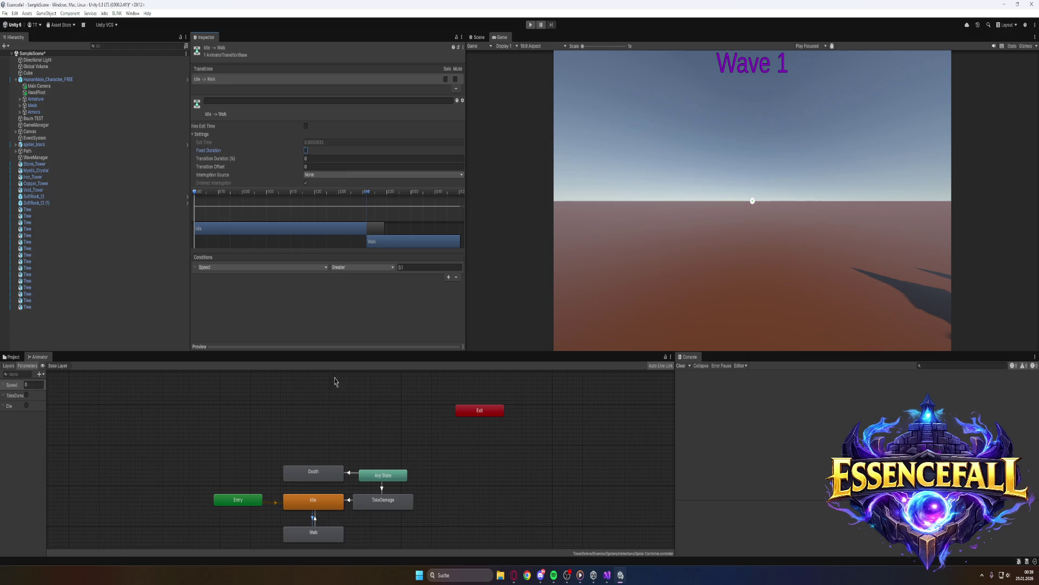
left_click(315, 521)
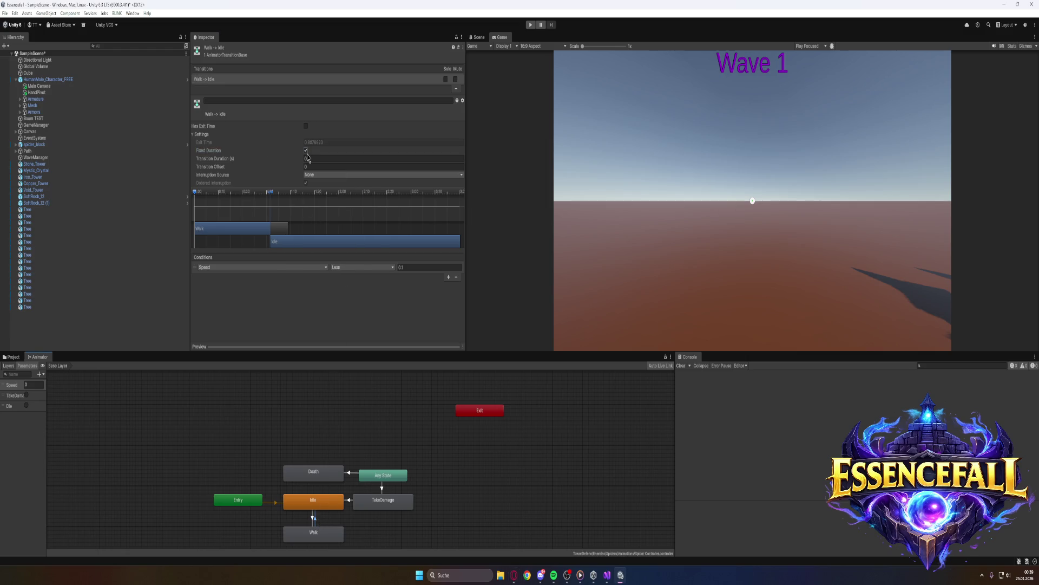
left_click(531, 25)
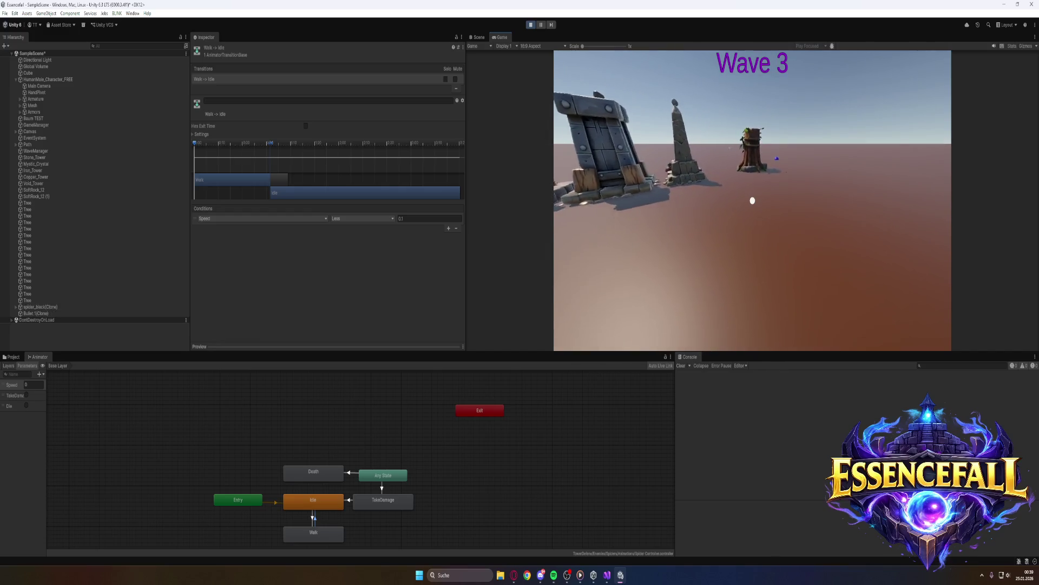
key("super")
key("ctrl+p")
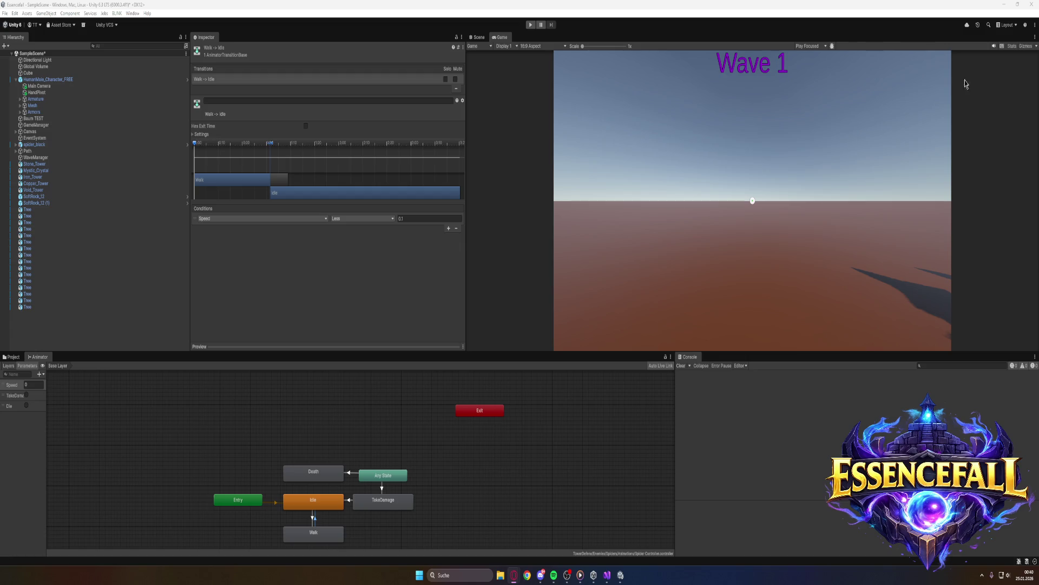
Expand and collapse the Walk-to-Idle transition settings, then switch to the browser
left_click(195, 134)
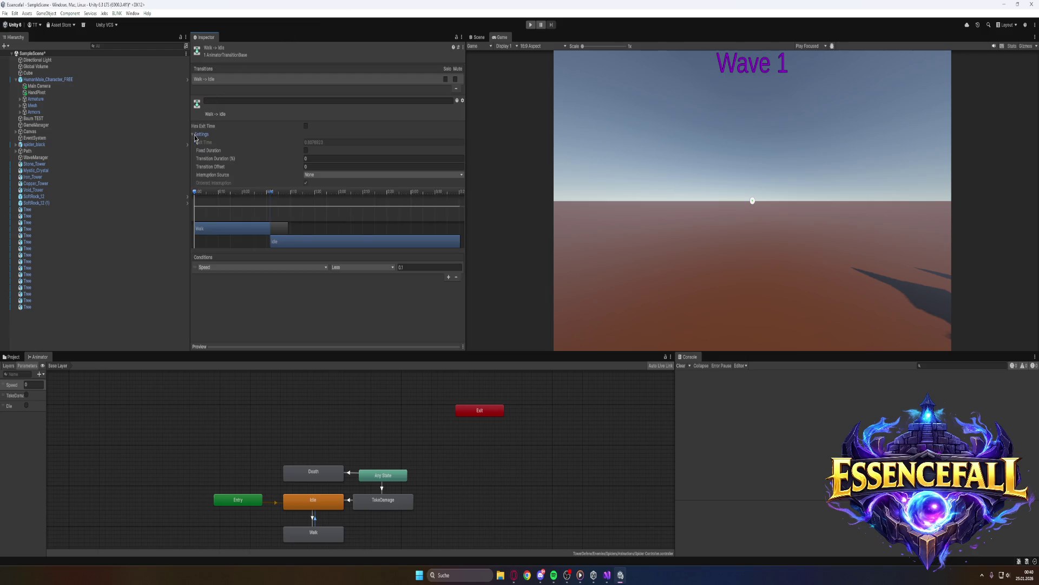
left_click(195, 135)
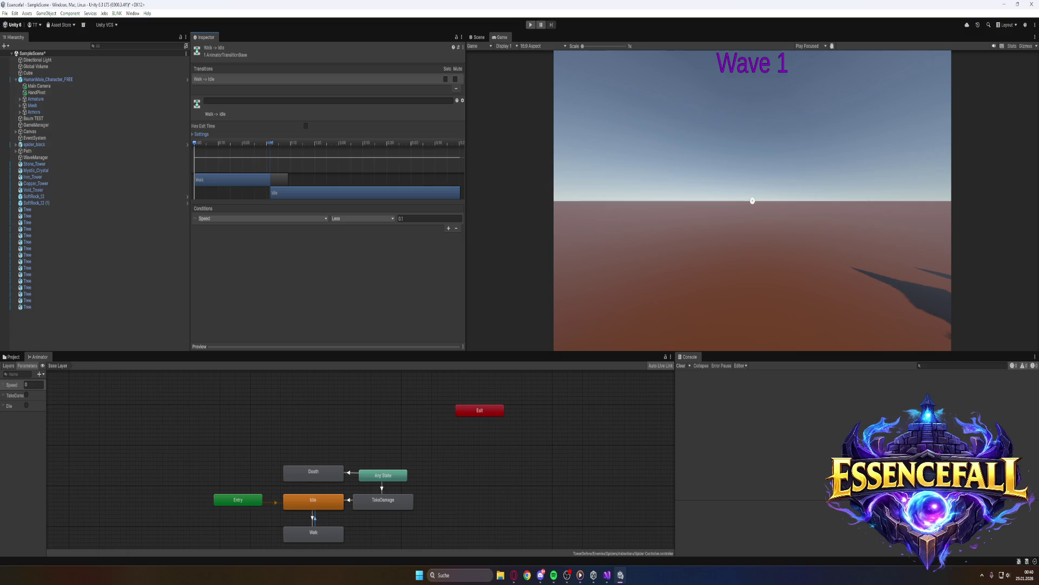
key("alt+Tab")
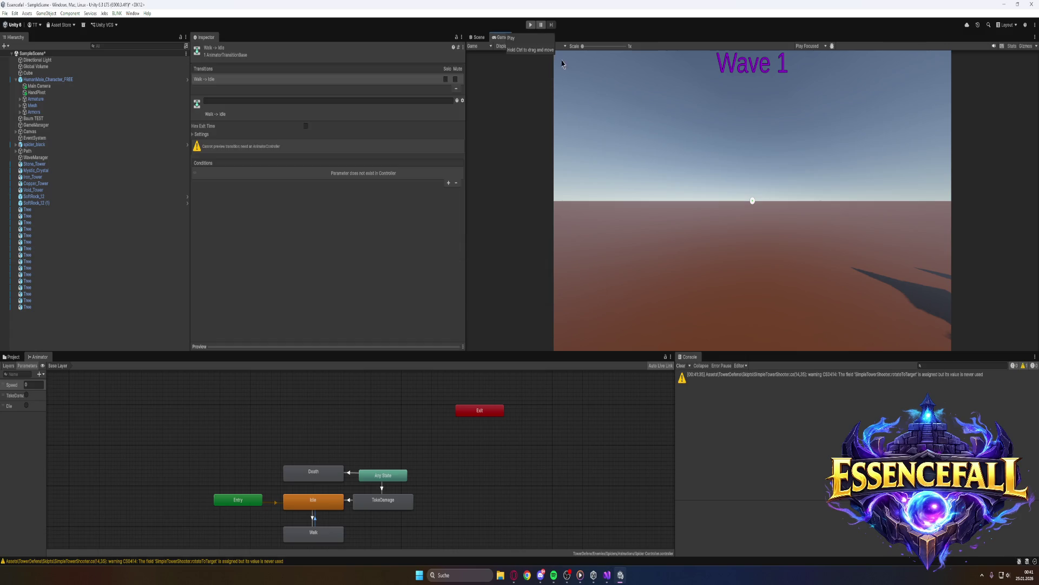
Start play mode and walk the player forward past the stone tower toward the spider
left_click(531, 25)
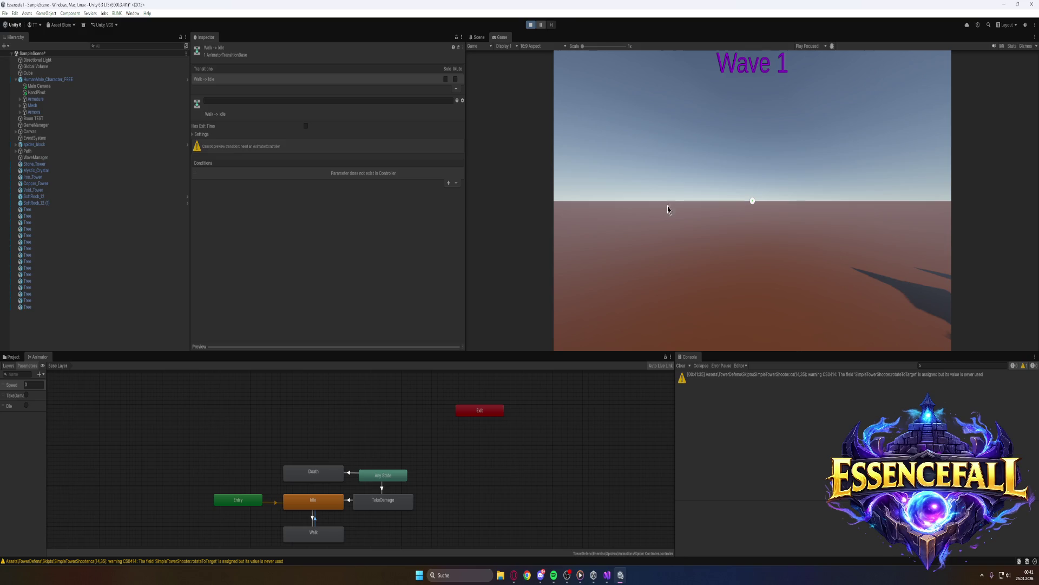
left_click(669, 210)
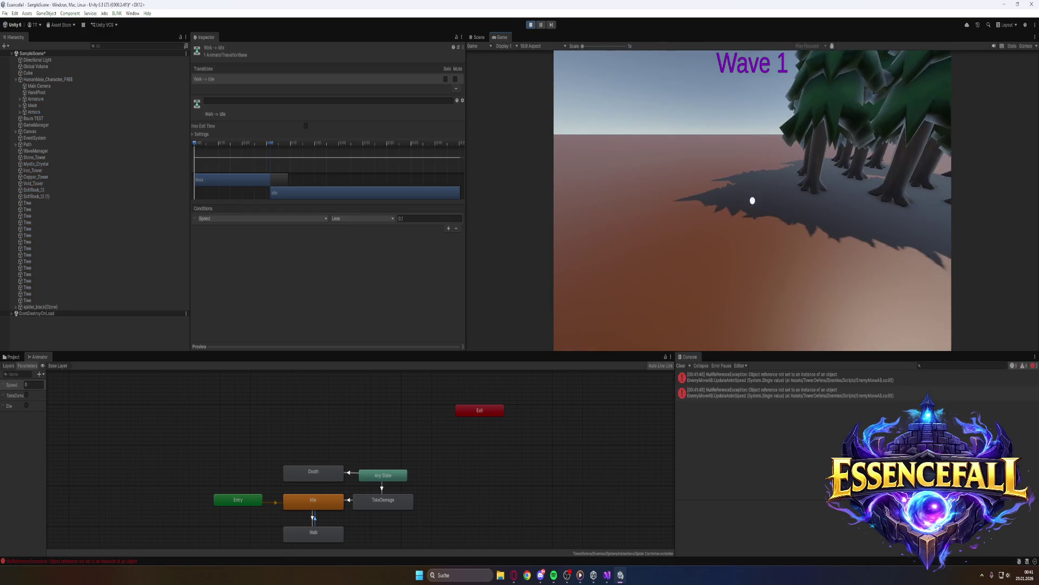
key("w")
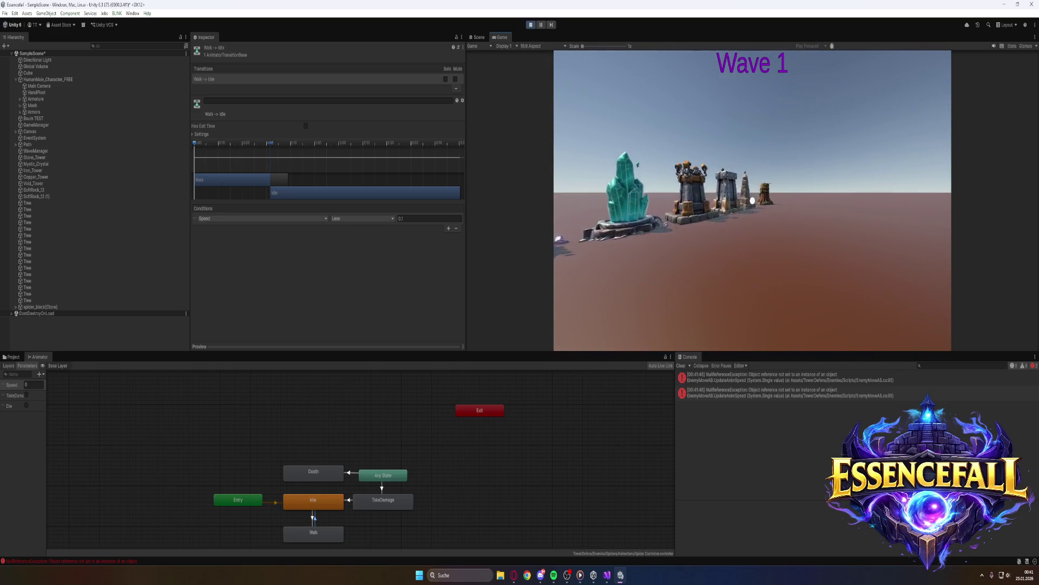
key("w")
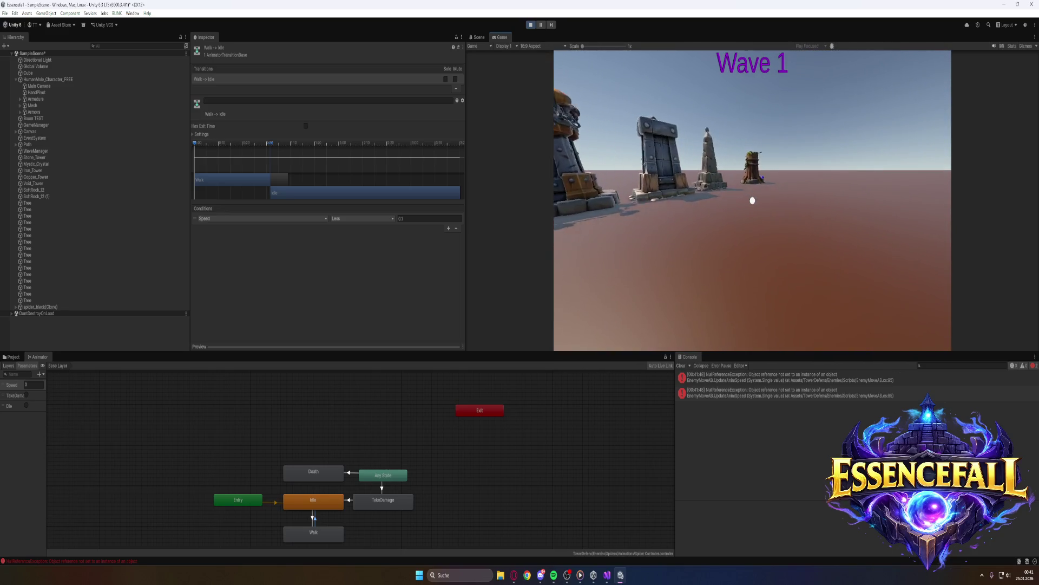
key("w")
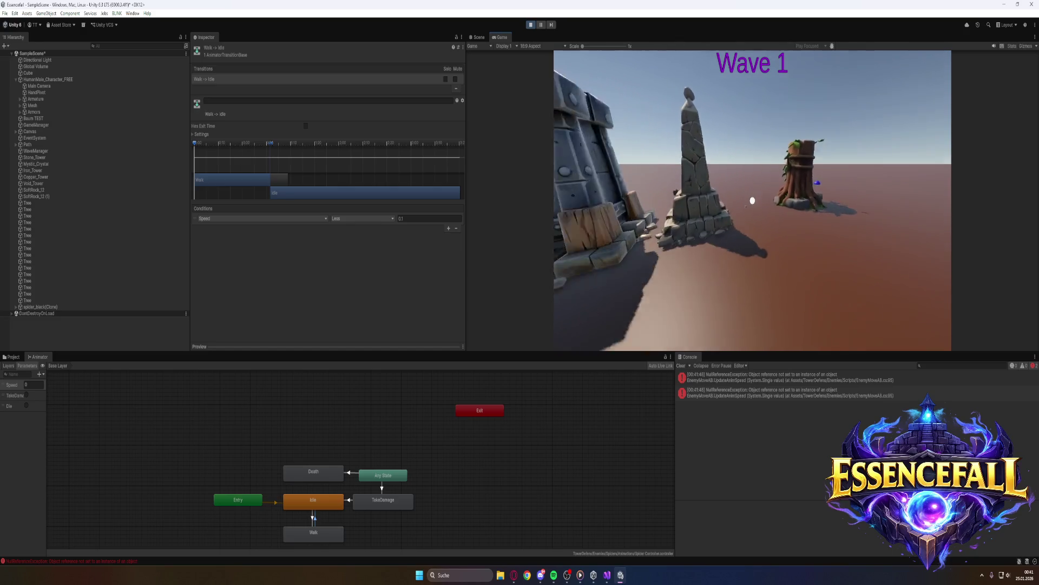
key("w")
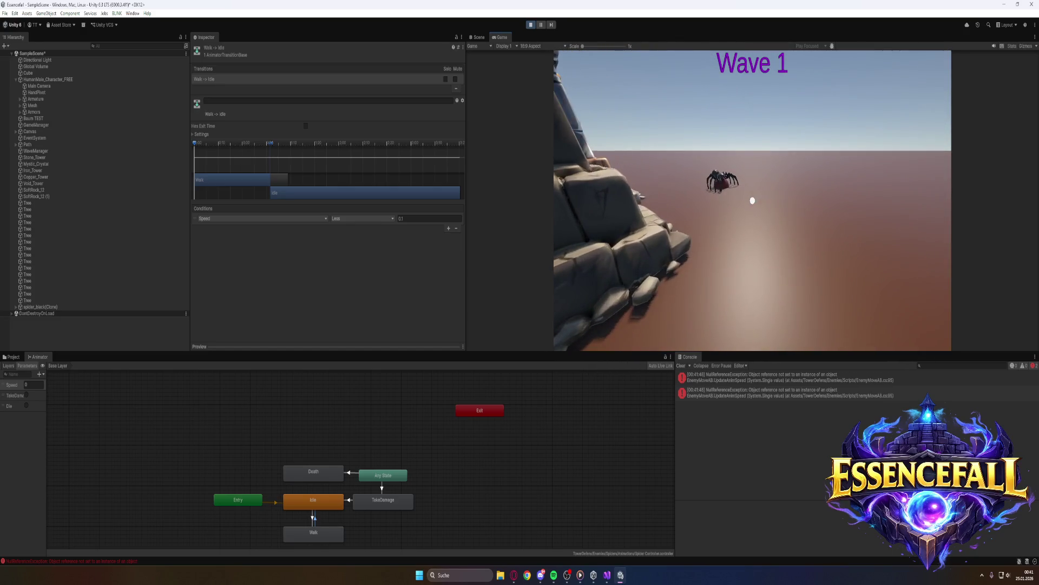
key("super")
key("super")
key("super")
Launch Gyazo from Windows search and cancel its capture
type("gyazo")
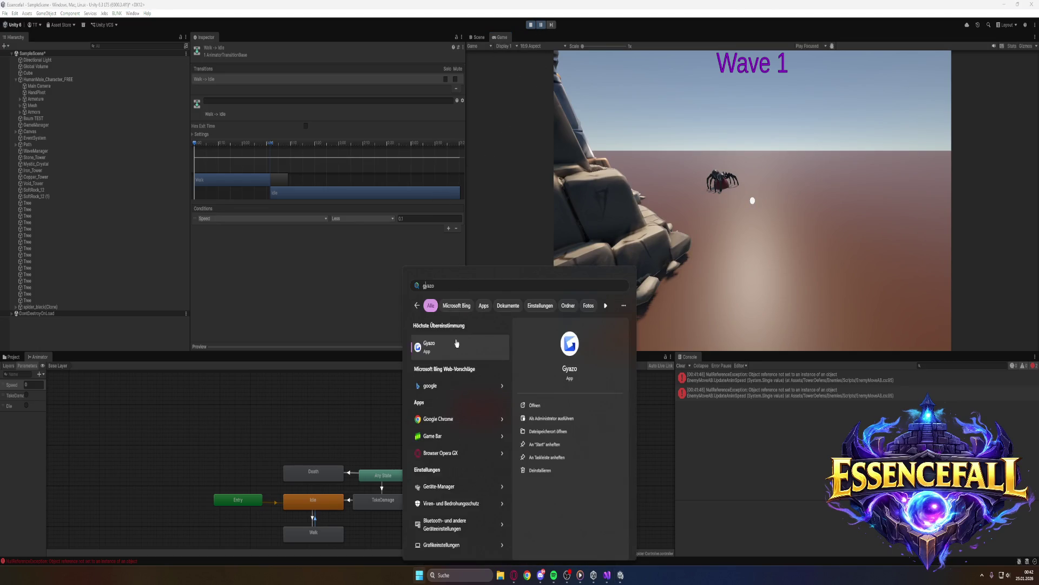
left_click(453, 350)
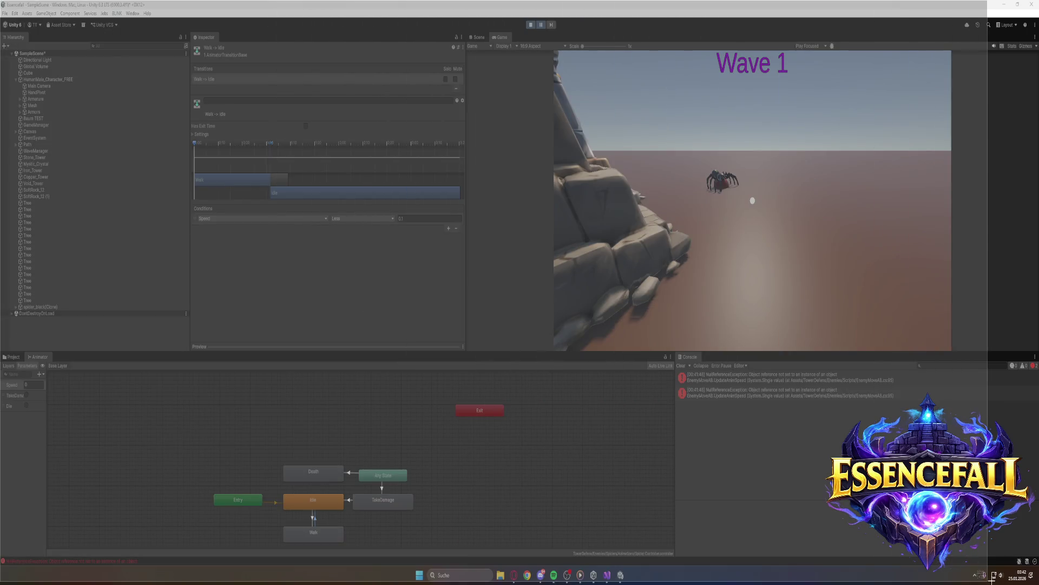
key("Escape")
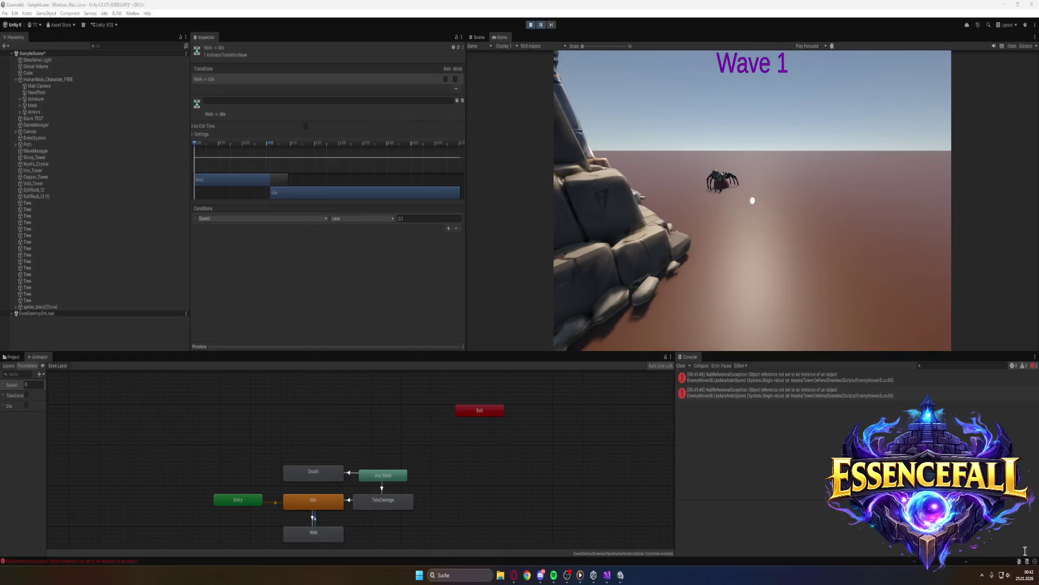
Show the NullReferenceException stack trace in the Console, then stop the game
left_click(777, 396)
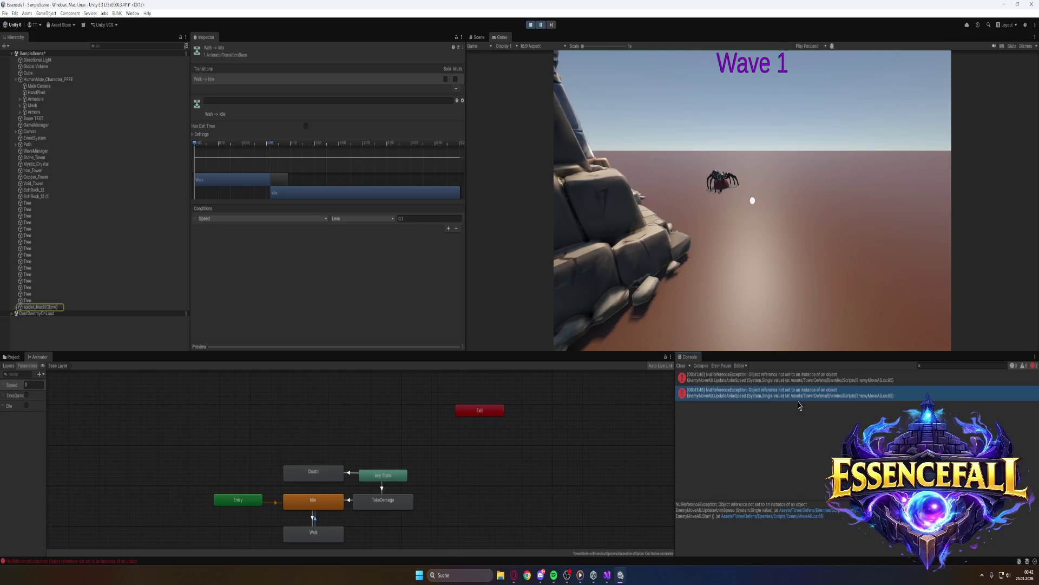
key("alt+Tab")
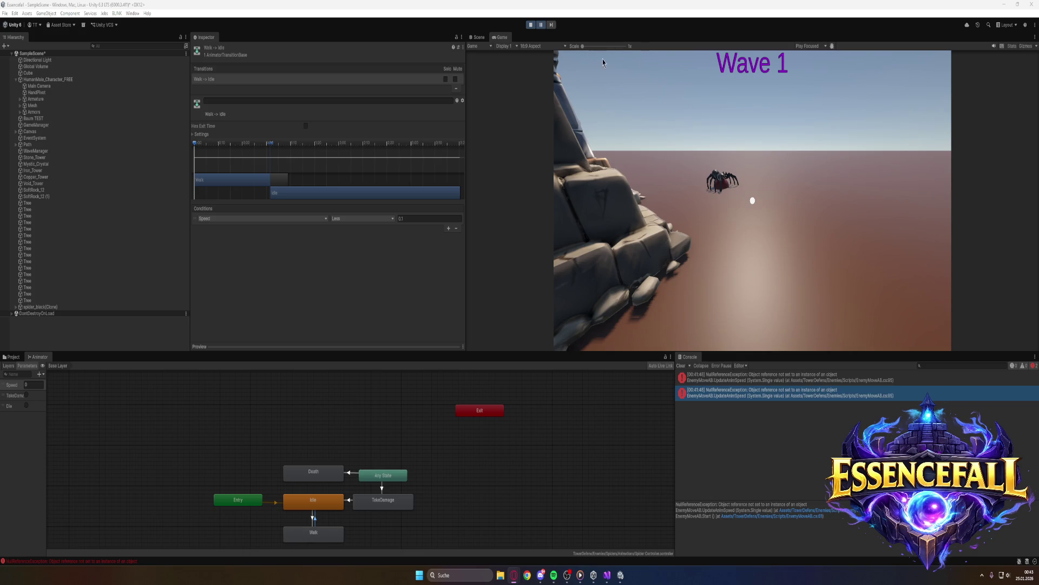
left_click(531, 25)
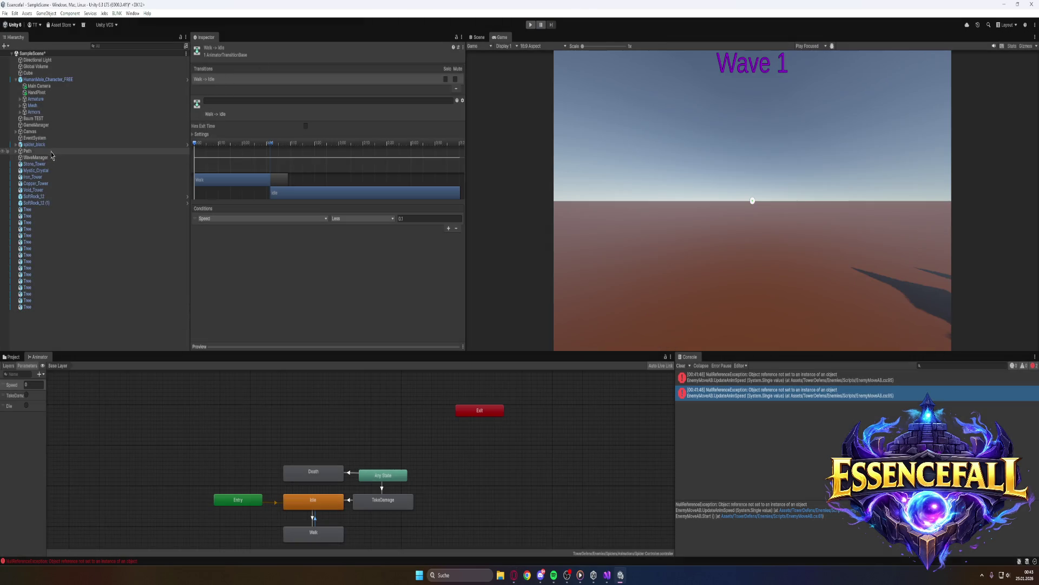
Select spider_black and turn off gravity on its Rigidbody, then switch to the code editor
left_click(48, 145)
scroll(277, 281, "down", 2)
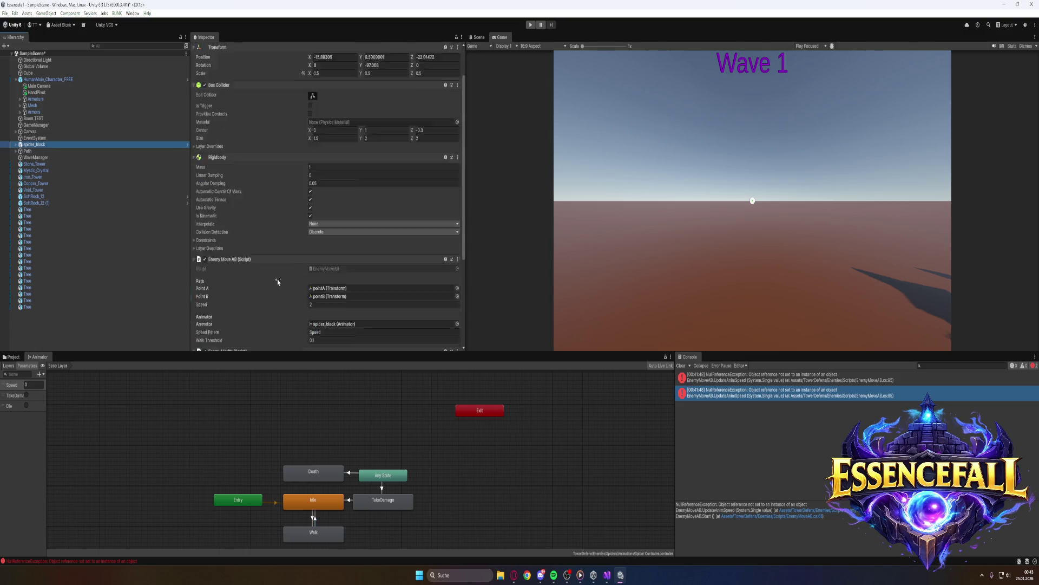
scroll(278, 281, "down", 3)
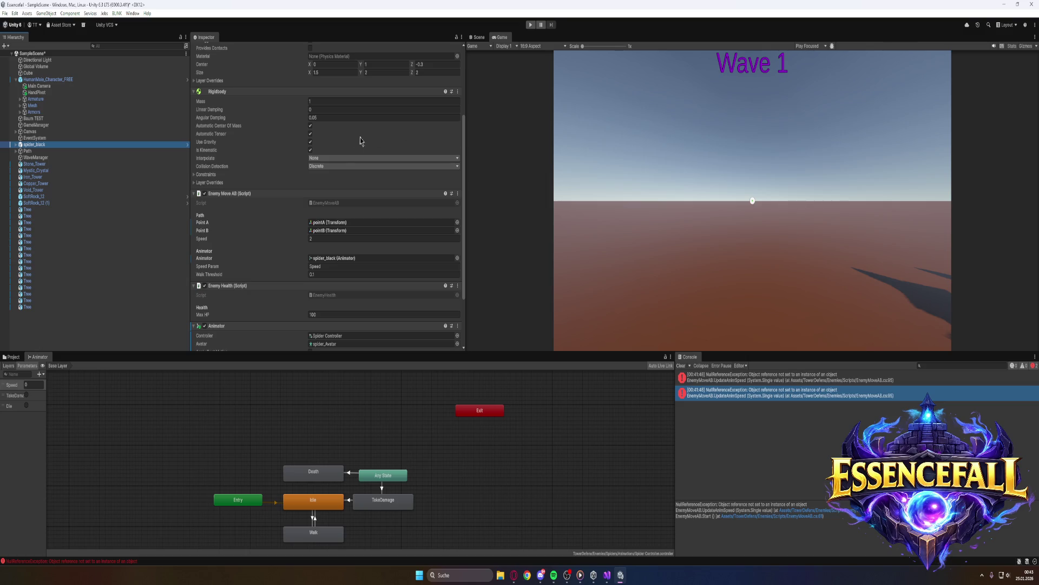
left_click(310, 142)
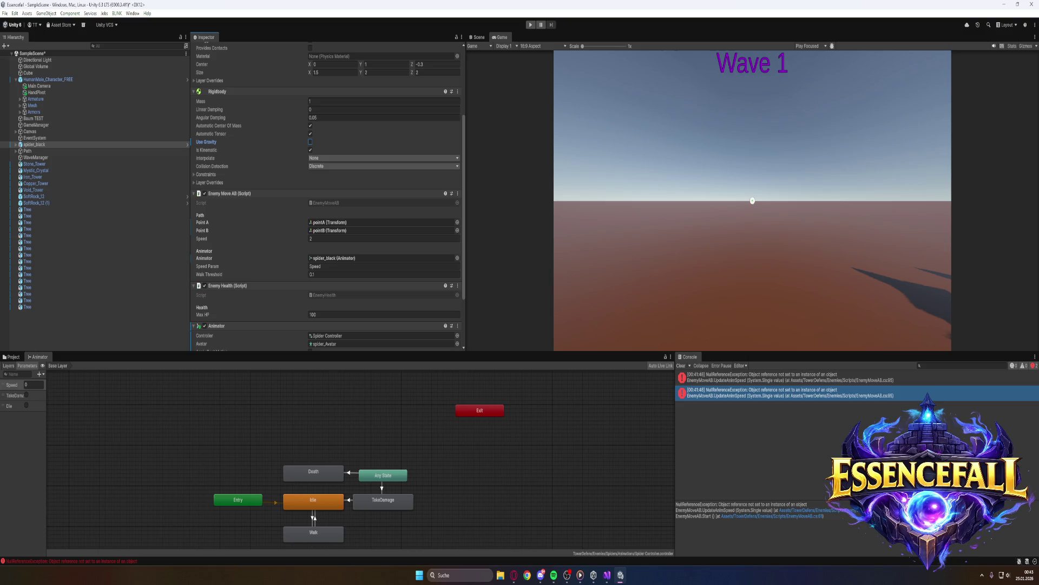
key("alt+Tab")
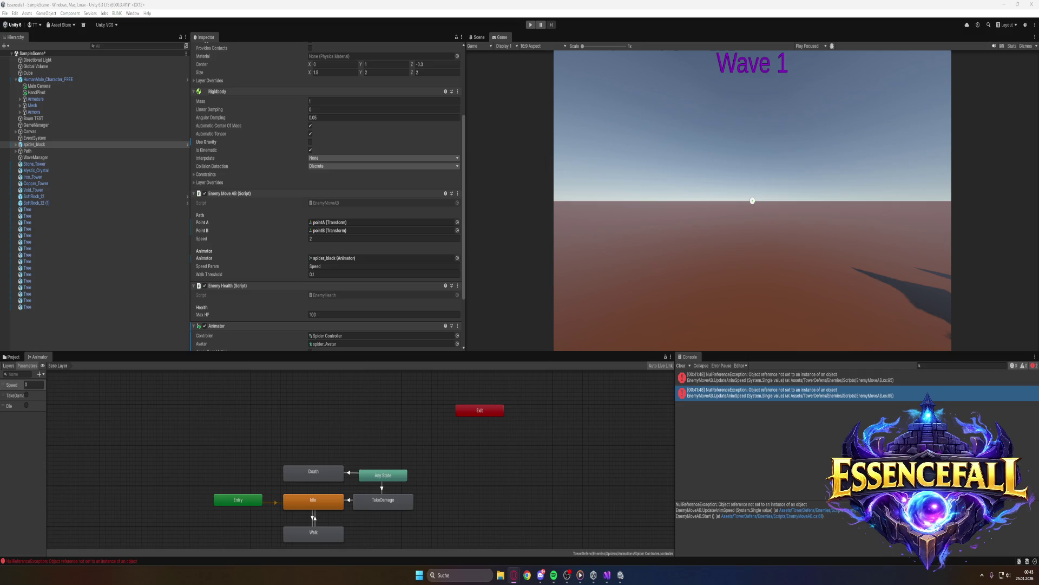
key("alt+Tab")
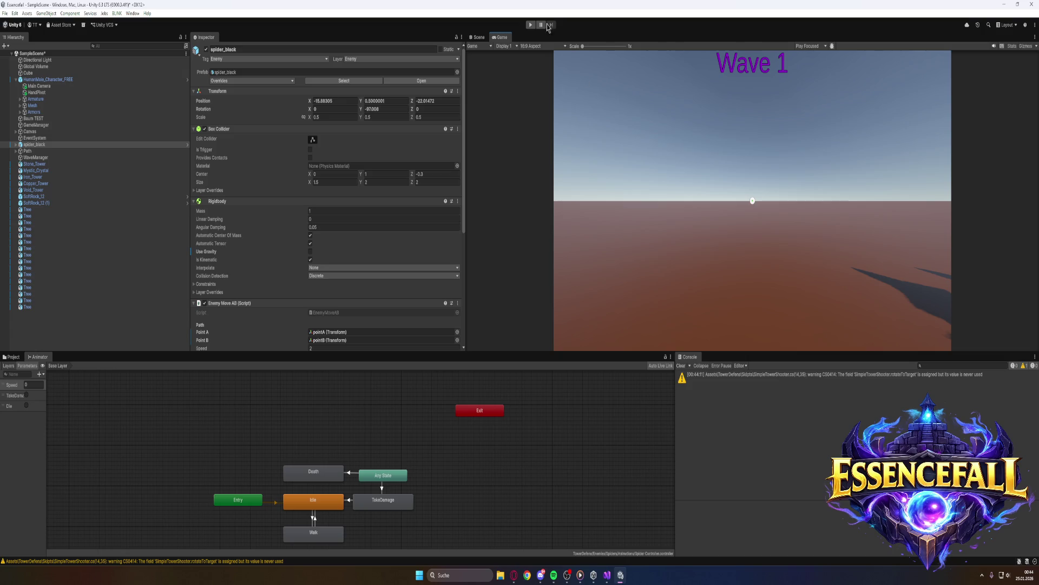
left_click(531, 25)
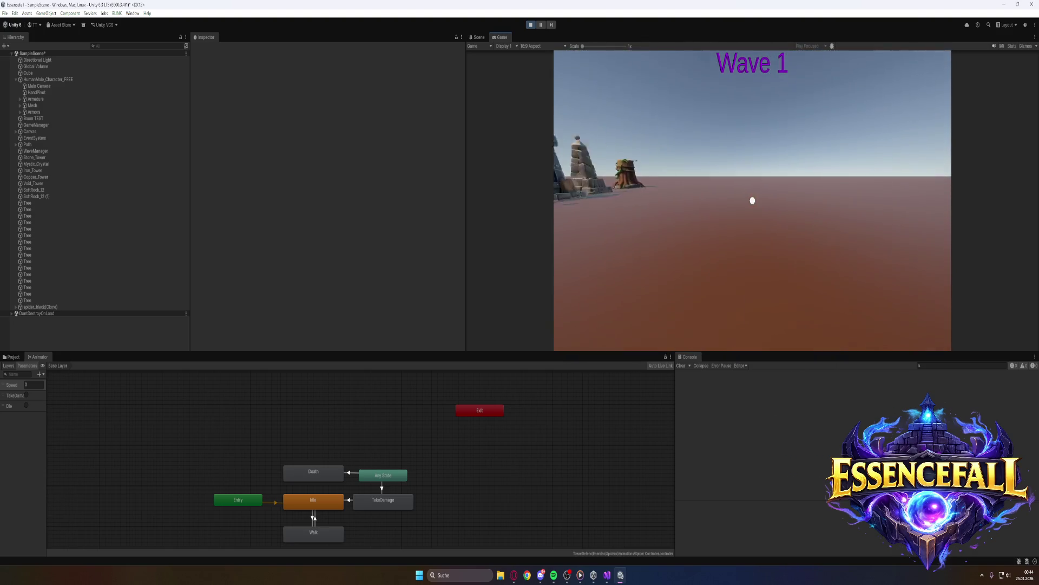
key("w")
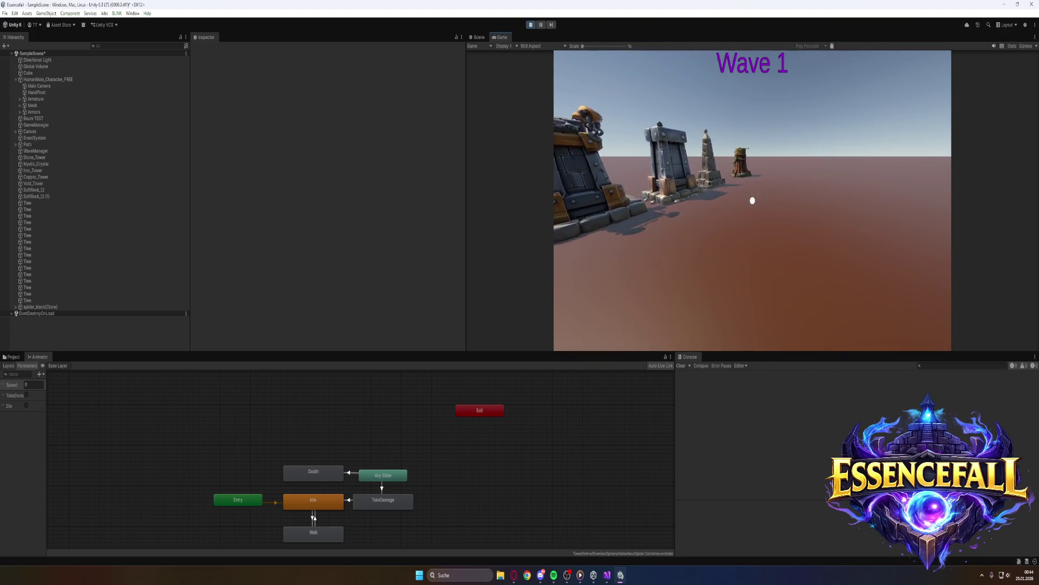
key("w")
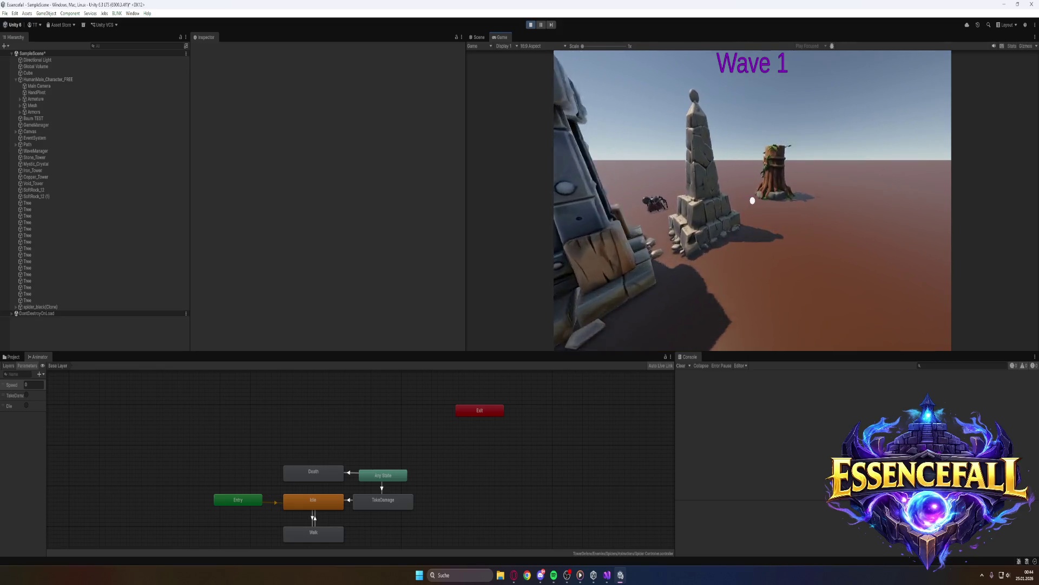
key("w")
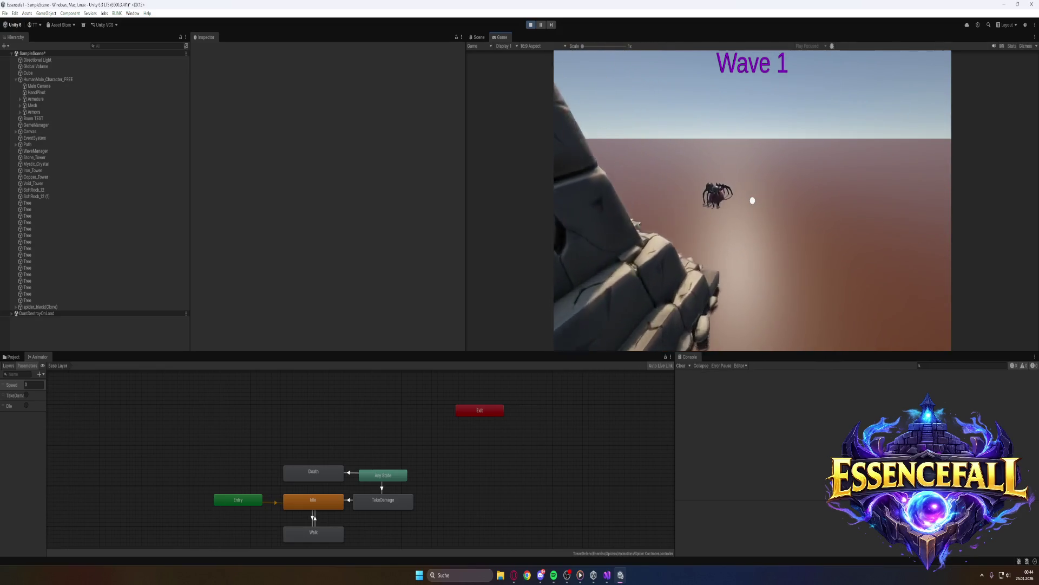
key("super")
left_click(530, 24)
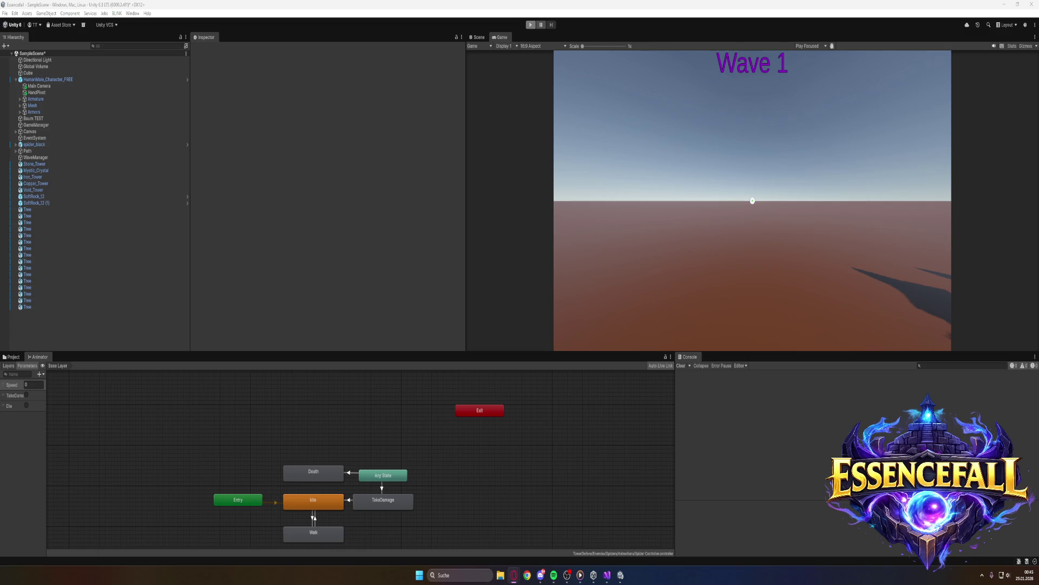
key("alt+Tab")
left_click(531, 25)
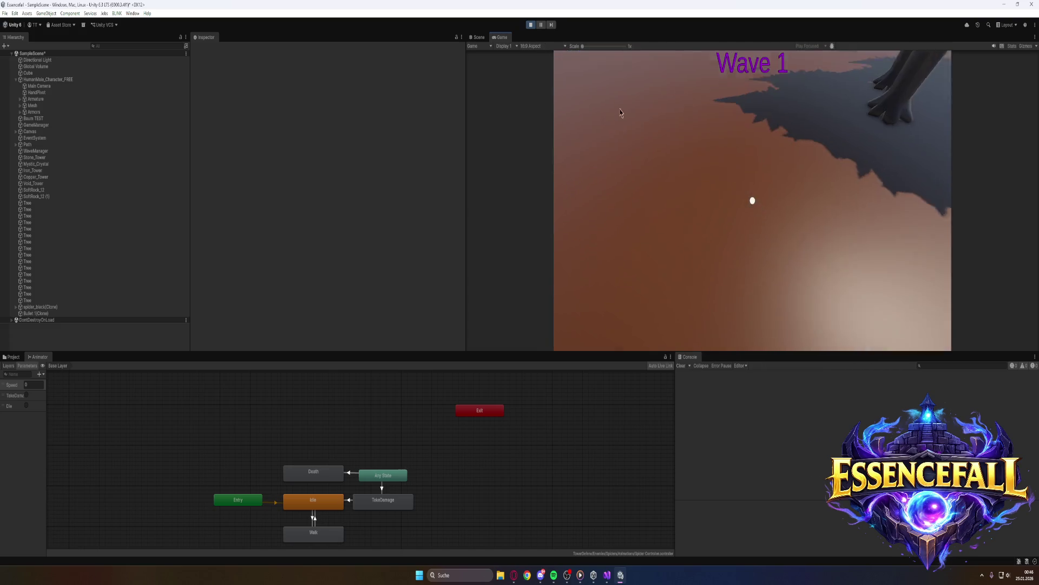
key("w")
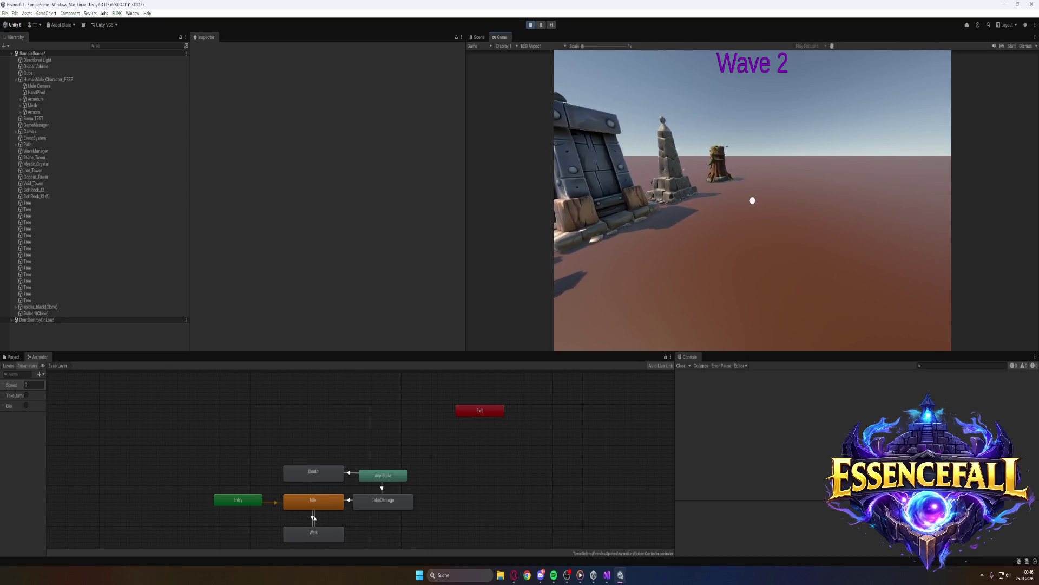
key("ctrl+p")
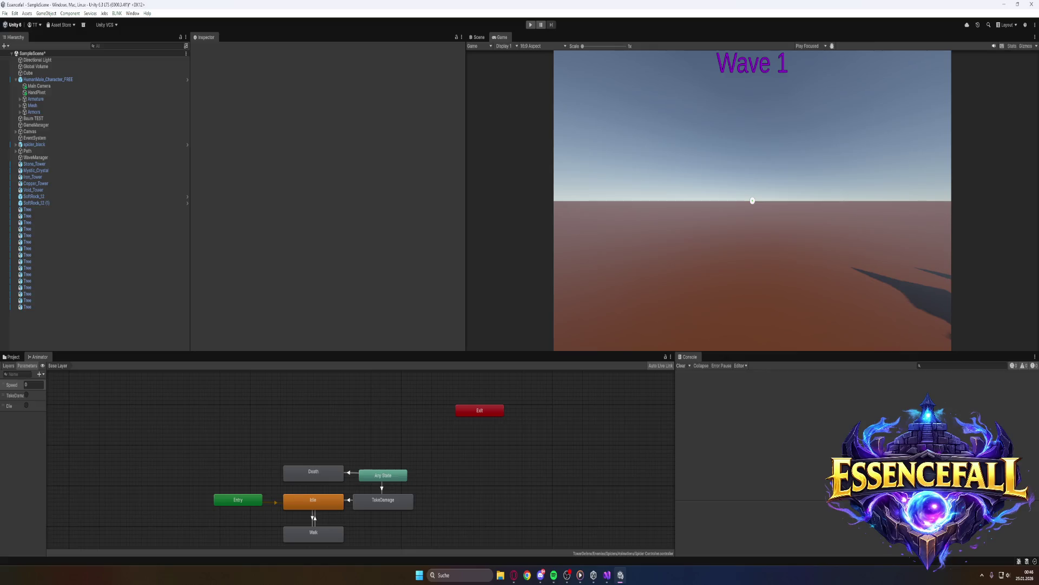
left_click(513, 575)
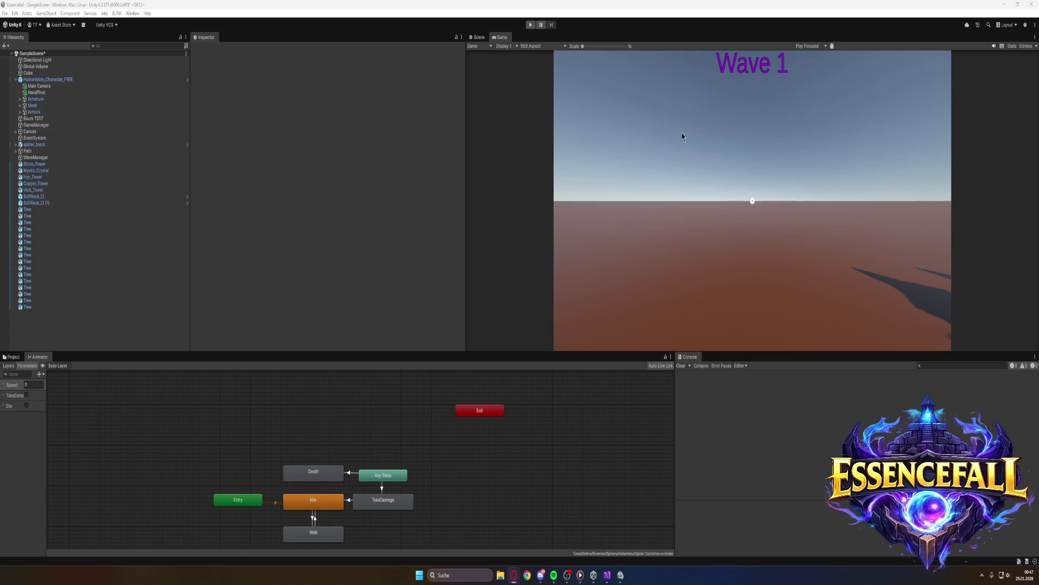
left_click(530, 25)
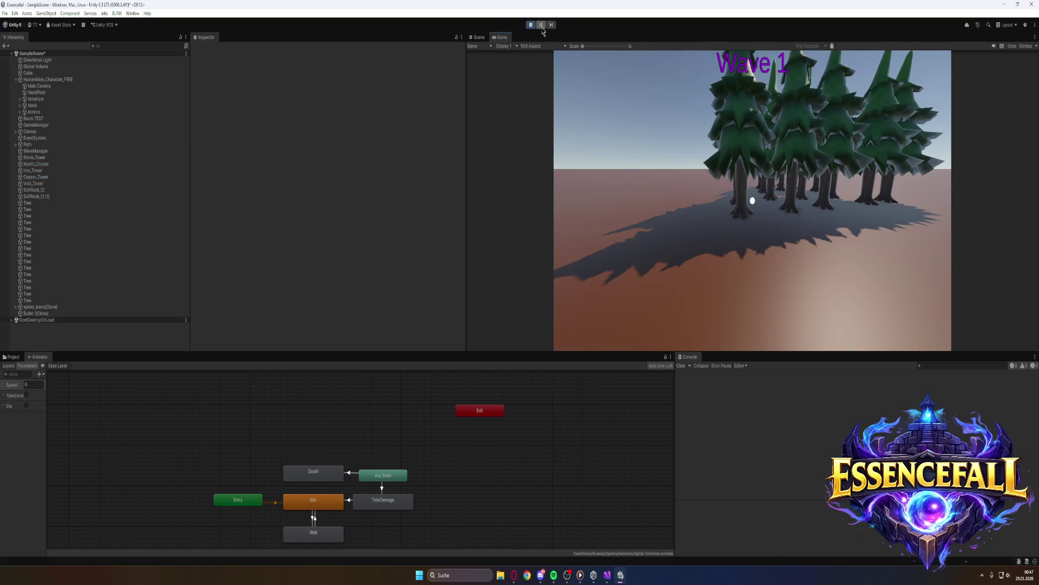
Pause the game and inspect the spawned spider_black(Clone)'s components
left_click(541, 25)
left_click(99, 307)
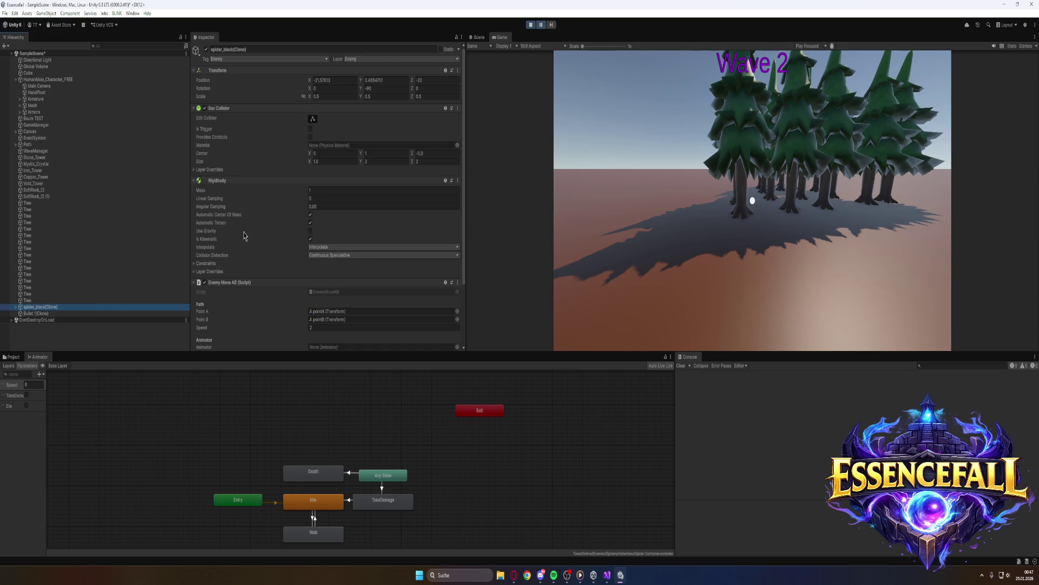
scroll(271, 260, "down", 3)
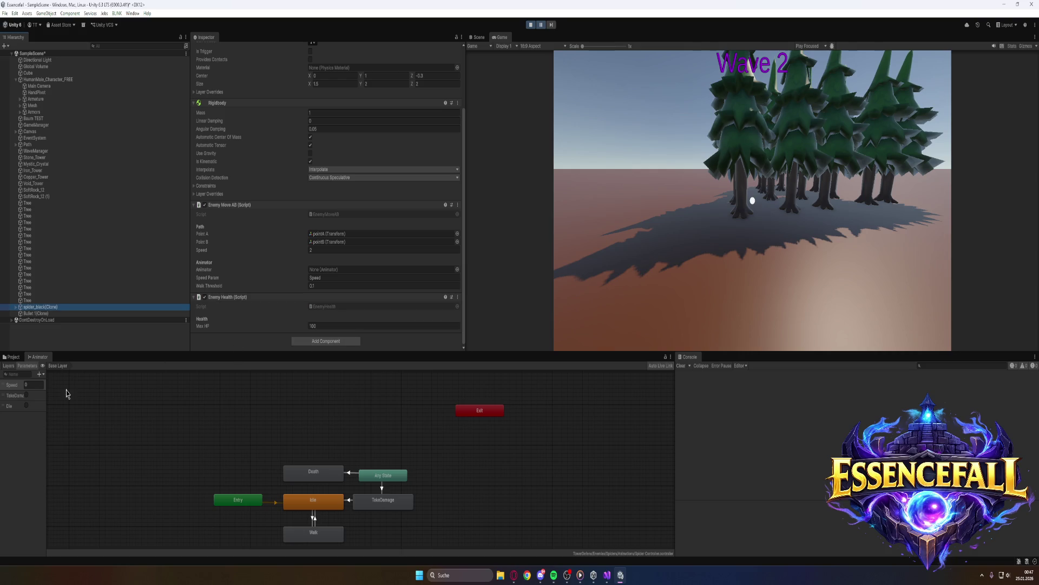
Select the spider_black prefab in Enemies/Prefabs, stop play, and open its Animator picker
left_click(12, 356)
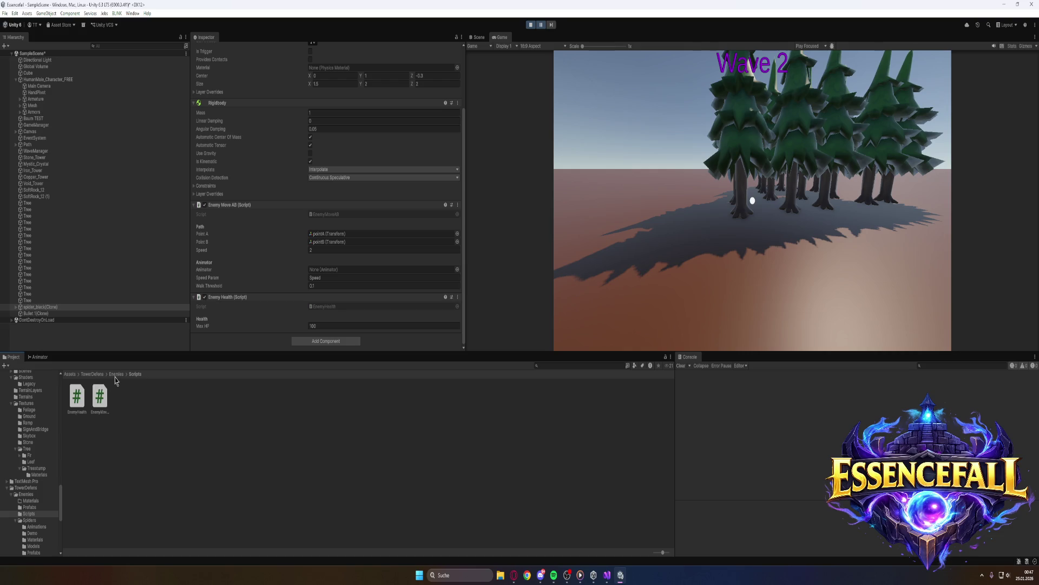
left_click(115, 374)
double_click(146, 398)
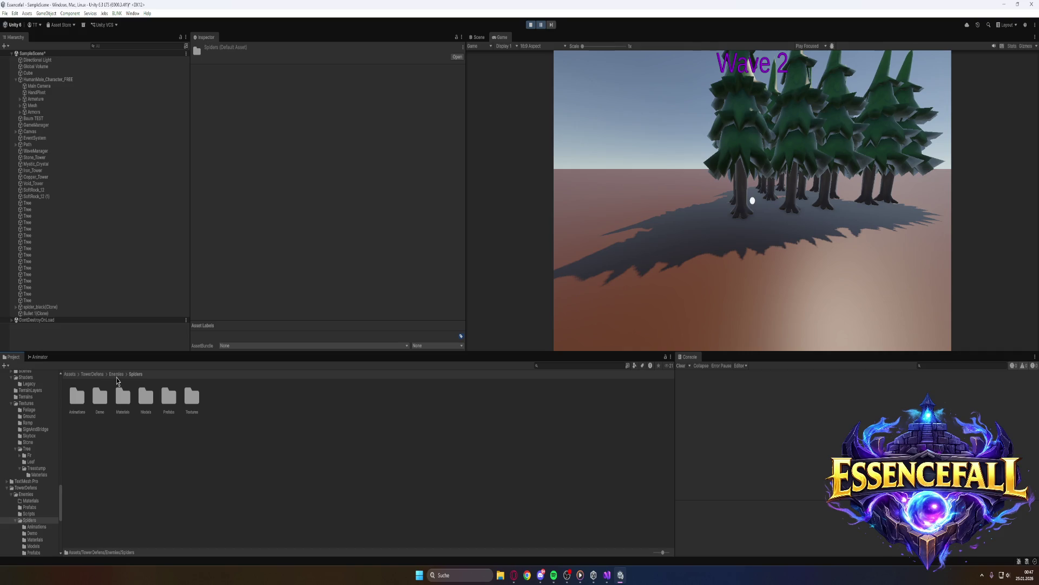
left_click(115, 375)
double_click(100, 398)
left_click(122, 399)
scroll(268, 304, "down", 4)
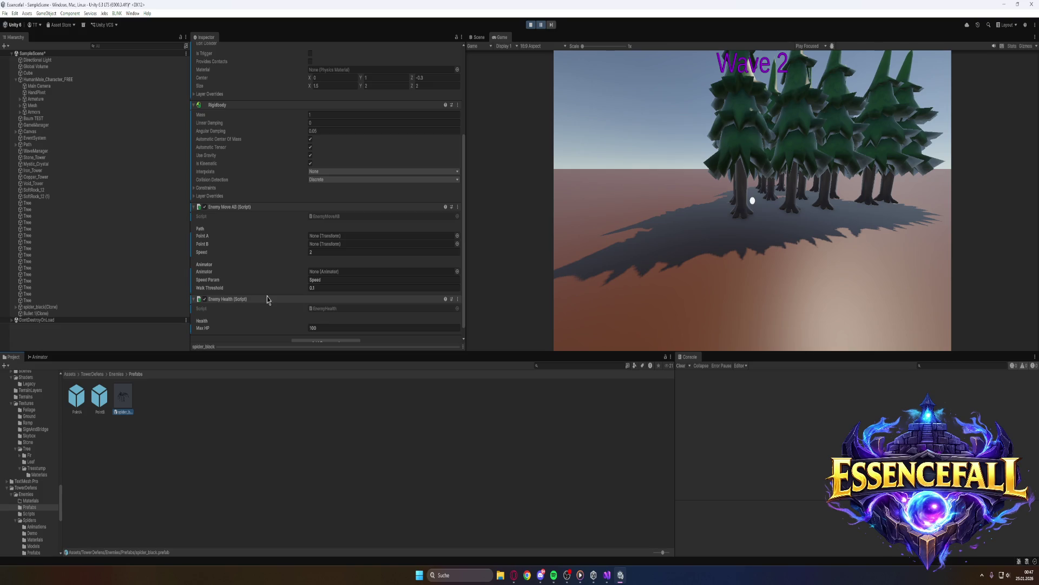
left_click(531, 24)
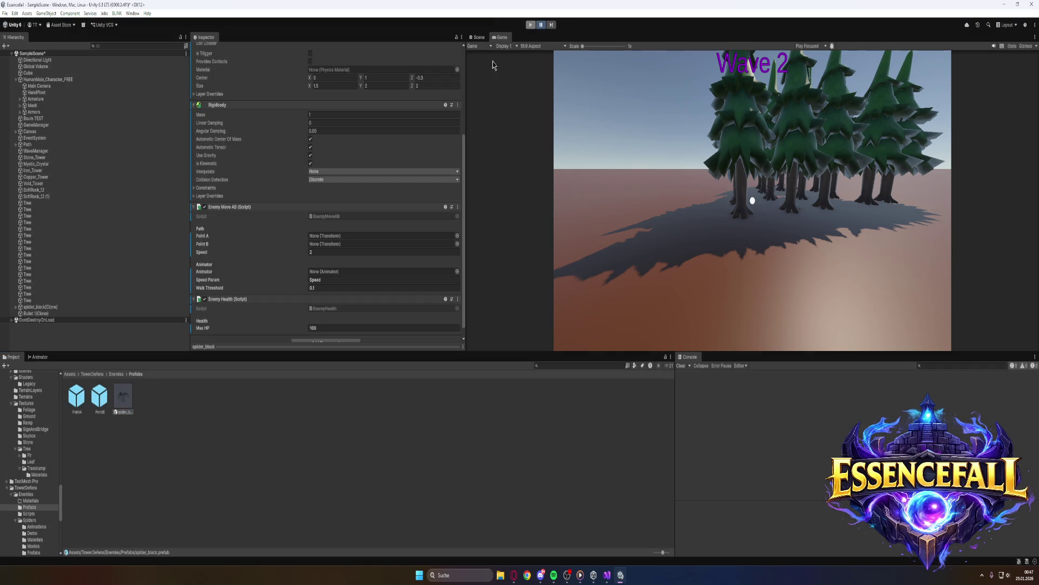
left_click(457, 272)
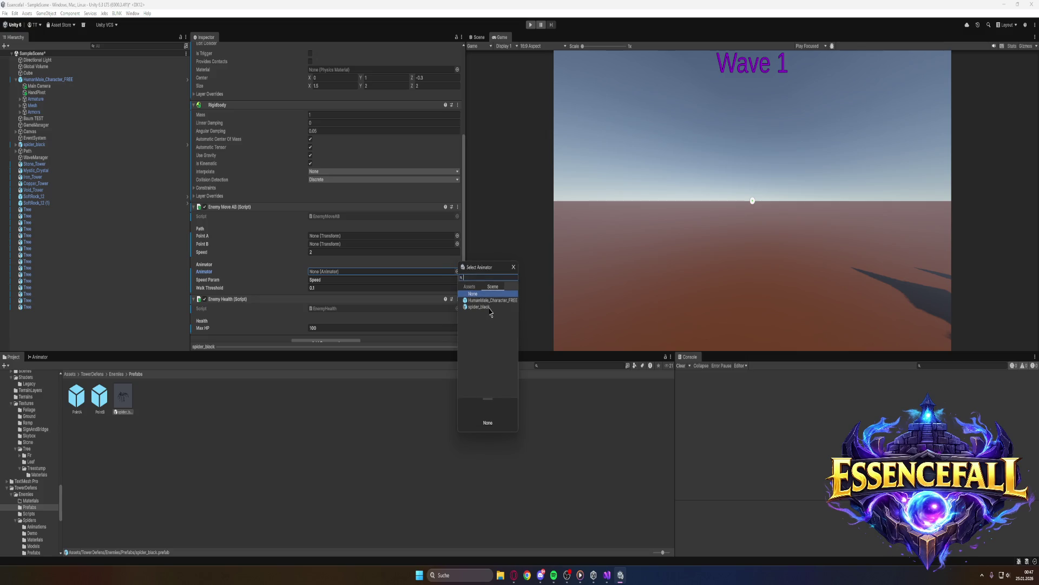
Assign the scene's spider_black as the prefab's Animator reference
left_click(469, 286)
left_click(493, 286)
left_click(482, 307)
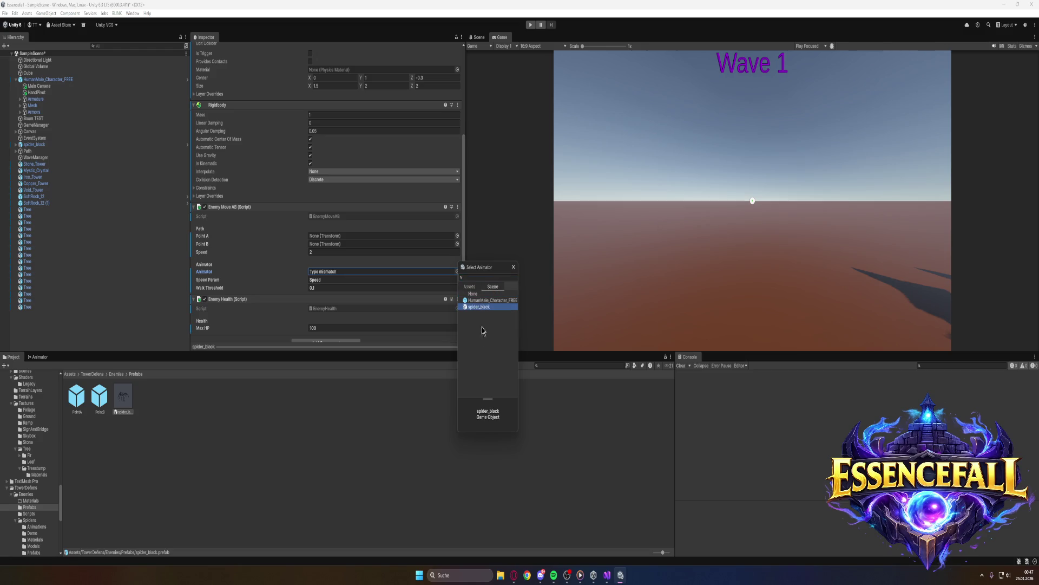
left_click(513, 267)
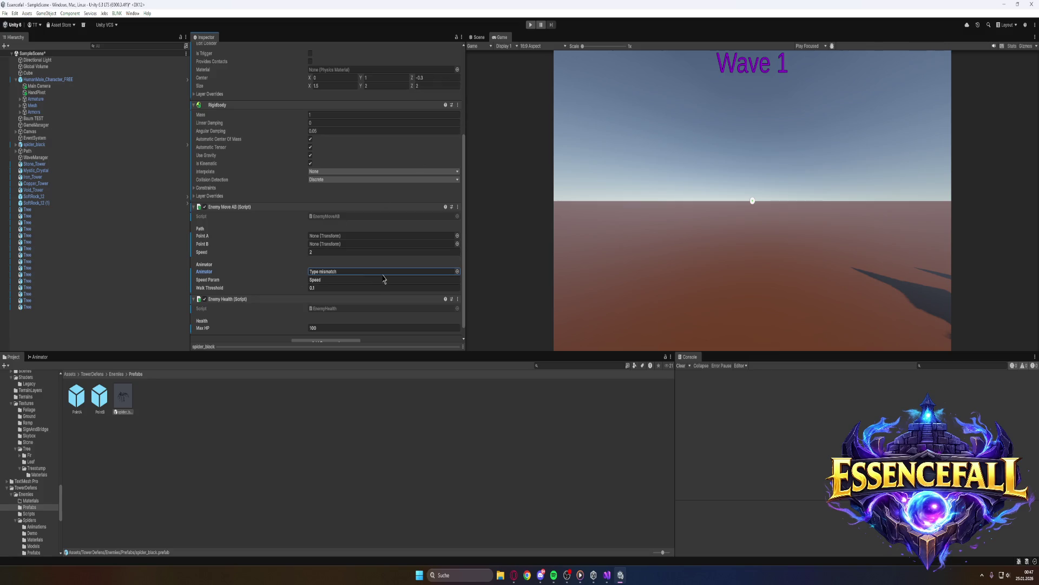
Recheck the Assets tab for an Animator, close the picker, and start play mode
left_click(457, 271)
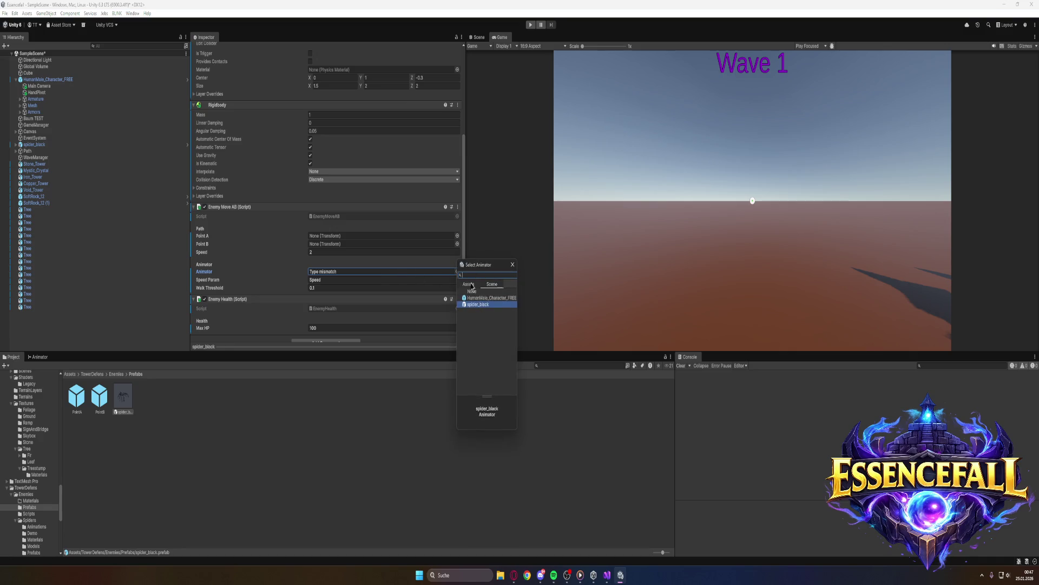
left_click(469, 283)
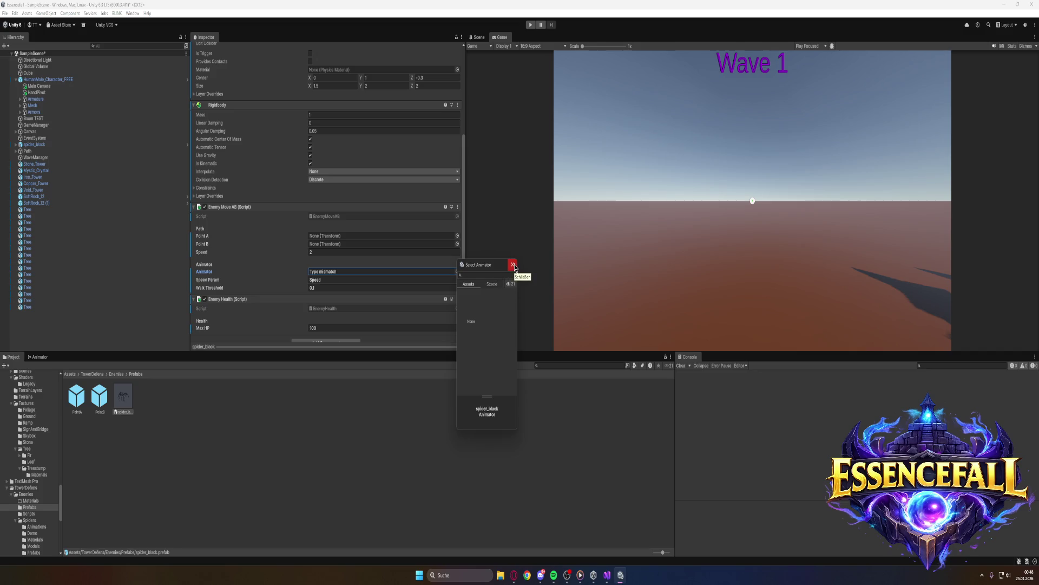
left_click(513, 265)
left_click(532, 25)
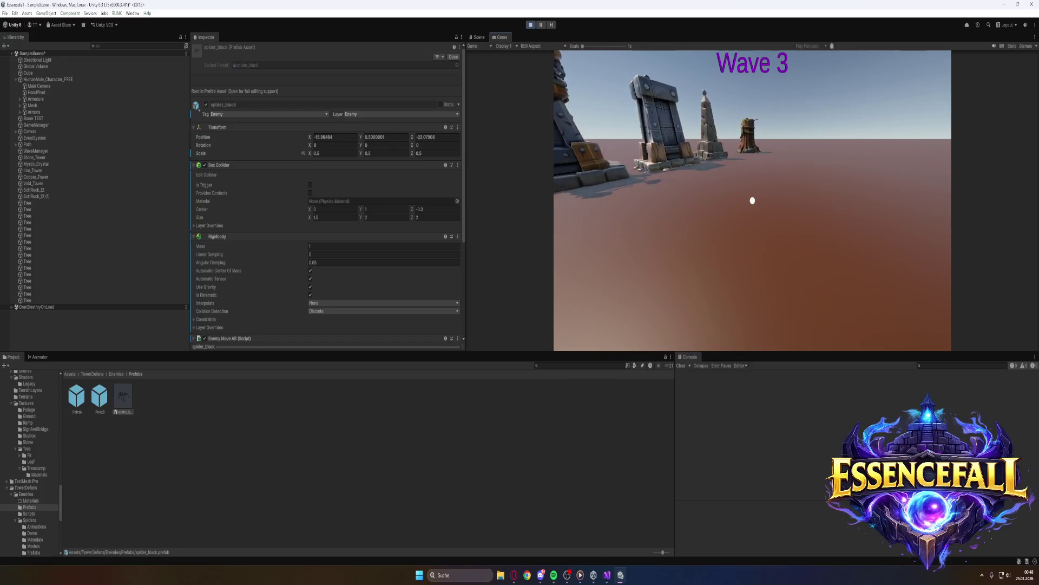
Release game control and stop the play test
key("super")
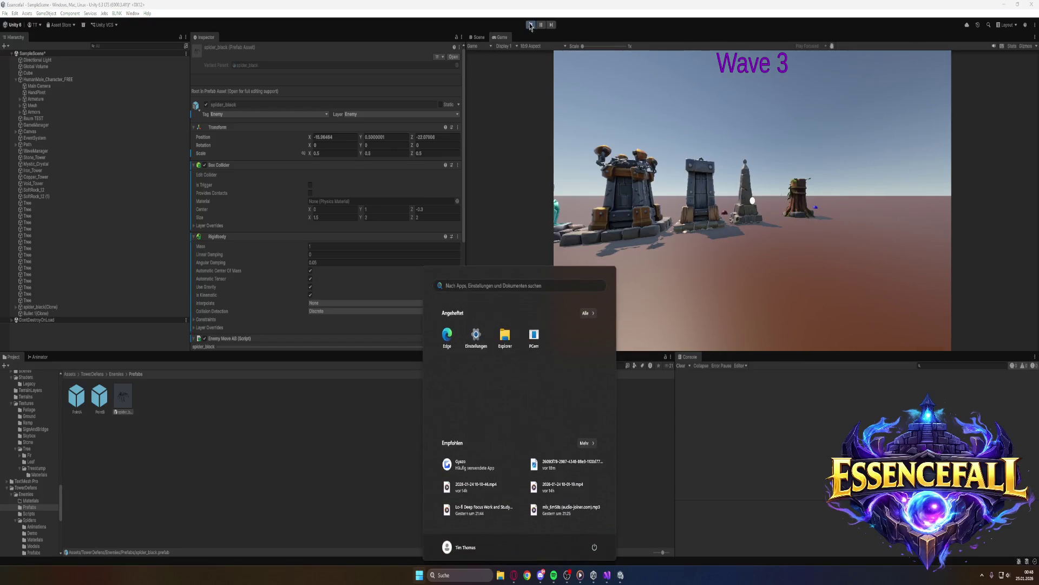
left_click(530, 25)
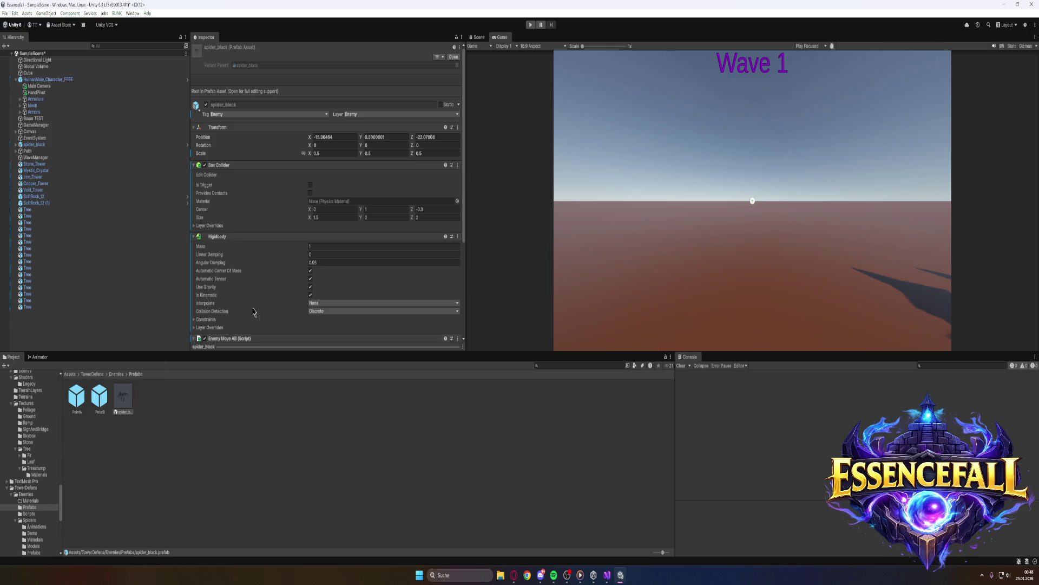
scroll(243, 319, "down", 5)
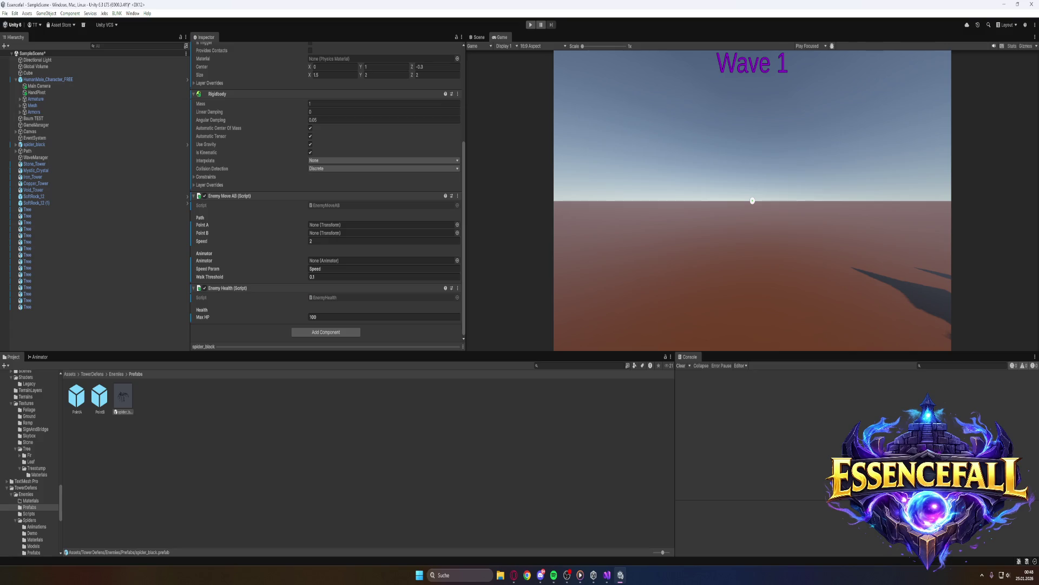
left_click(514, 575)
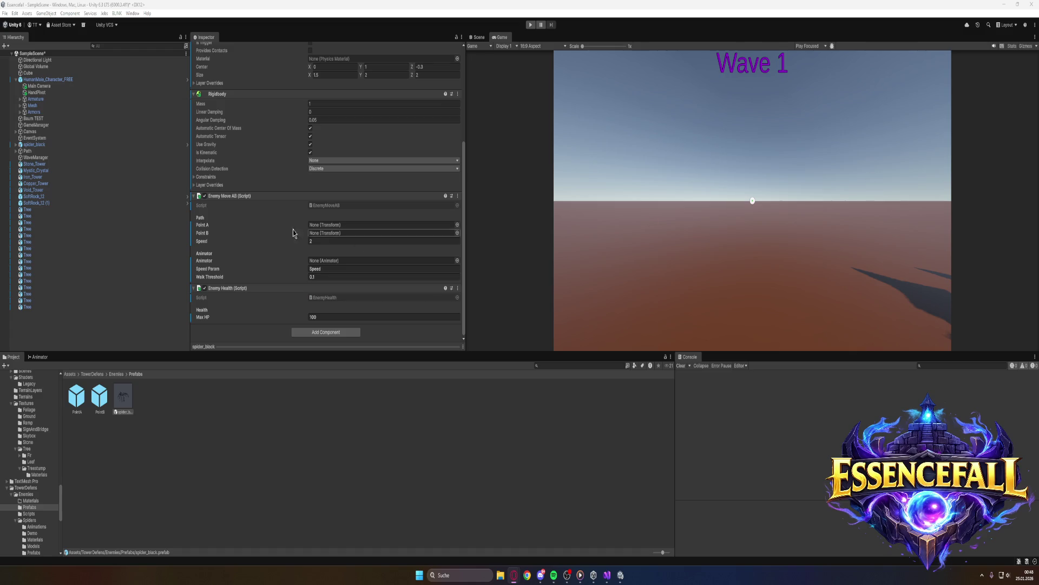
Select the scene's spider_black and review its Enemy Move AB path points and Animator
left_click(41, 148)
scroll(250, 255, "down", 3)
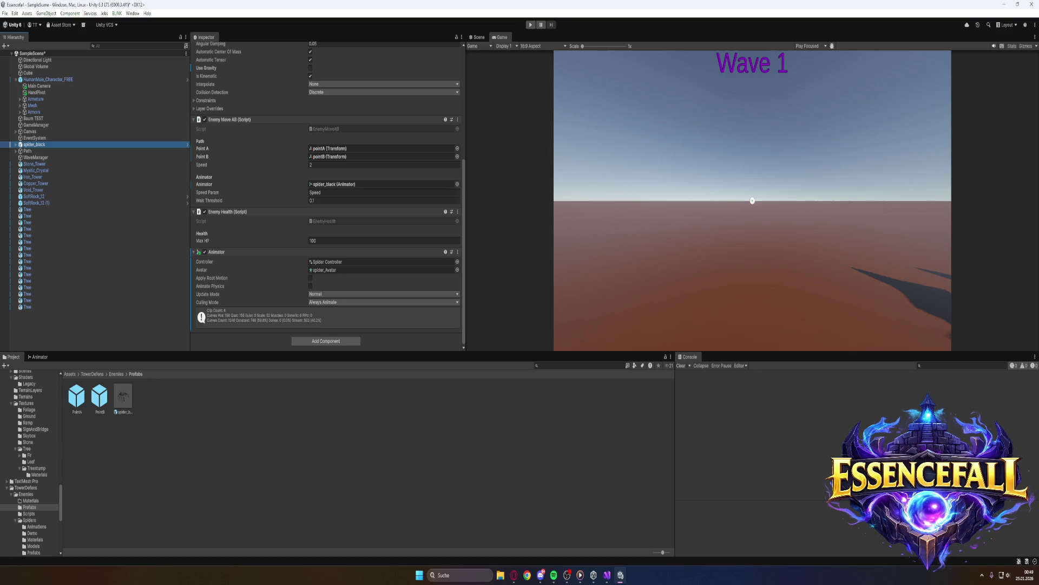
key("alt+Tab")
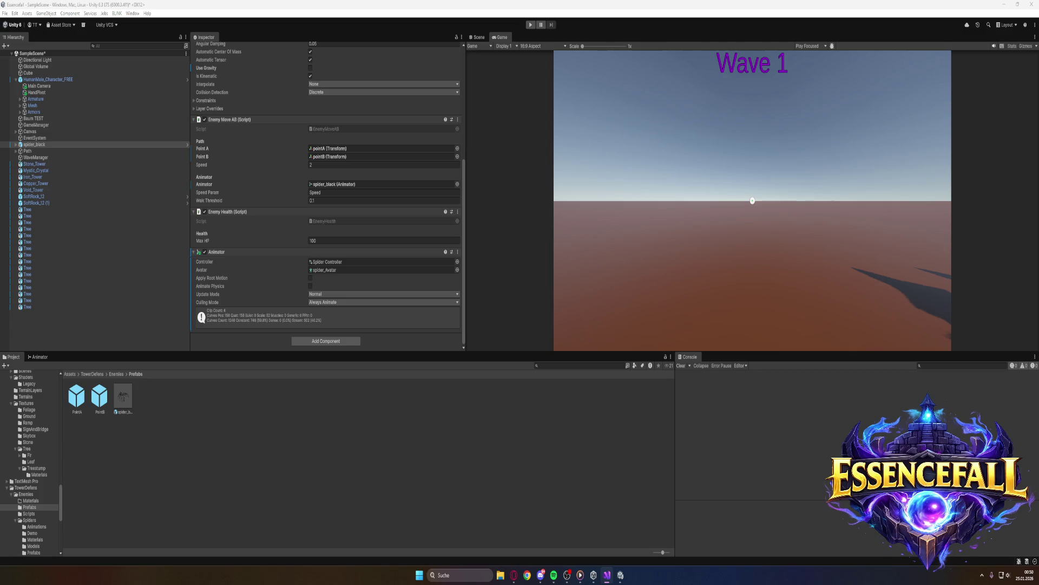
Enter play mode after compiling so spiders spawn and approach the player
left_click(530, 26)
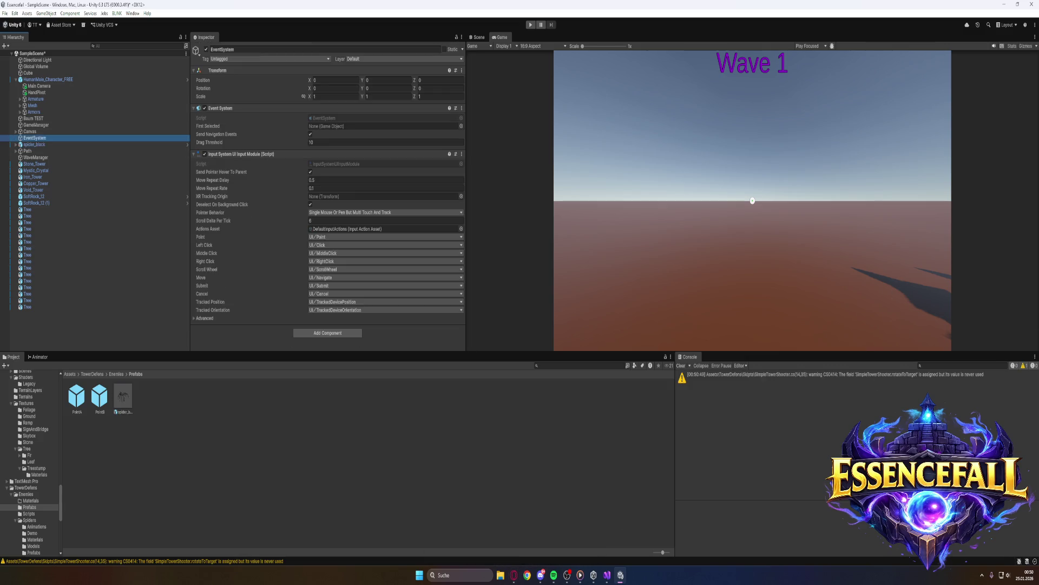
left_click(531, 24)
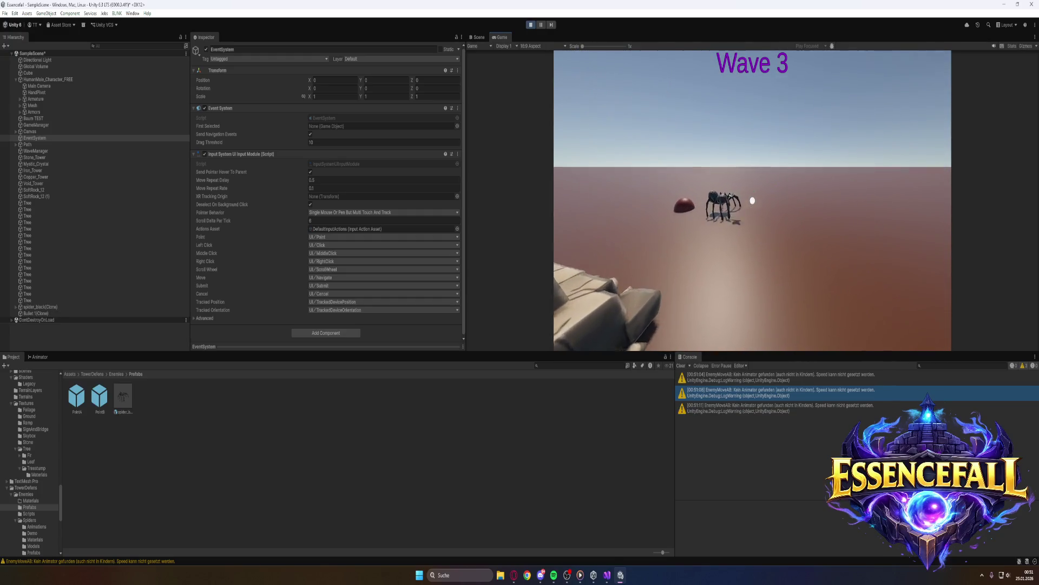
key("super")
left_click(538, 24)
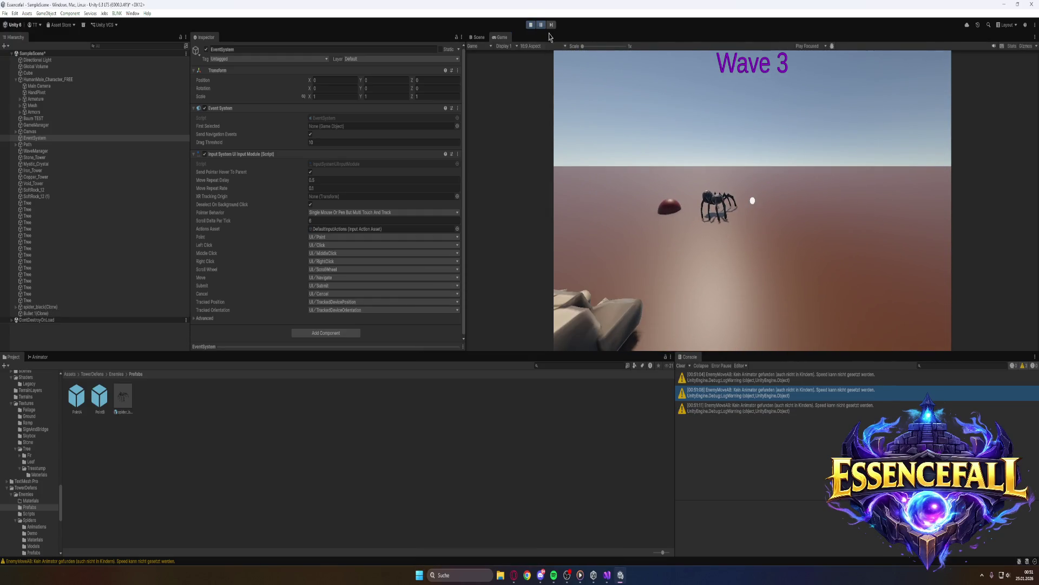
Open the missing-Animator warning and select the spawned spider_black(Clone)
left_click(735, 407)
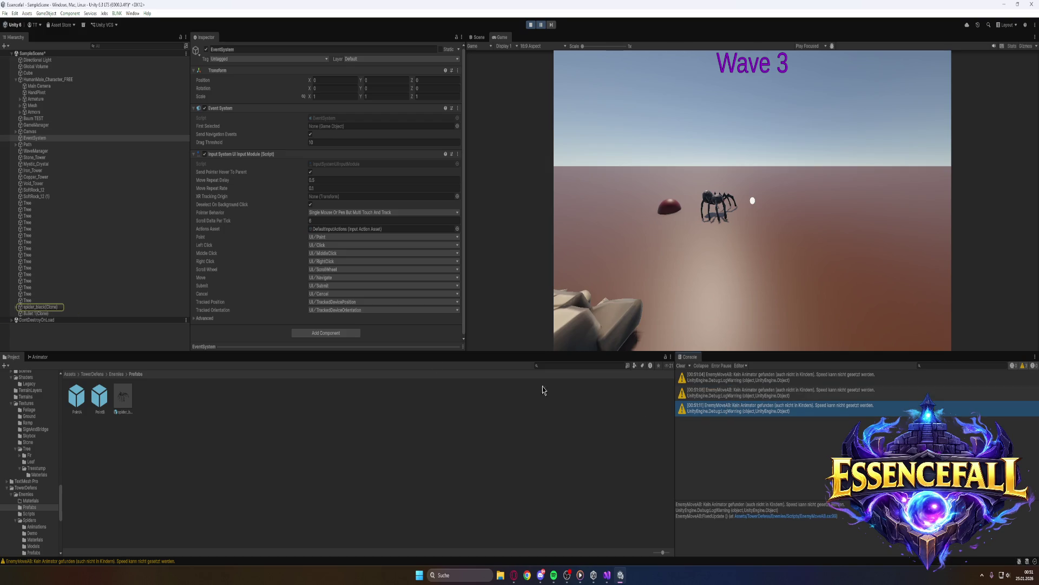
left_click(64, 307)
scroll(260, 317, "down", 5)
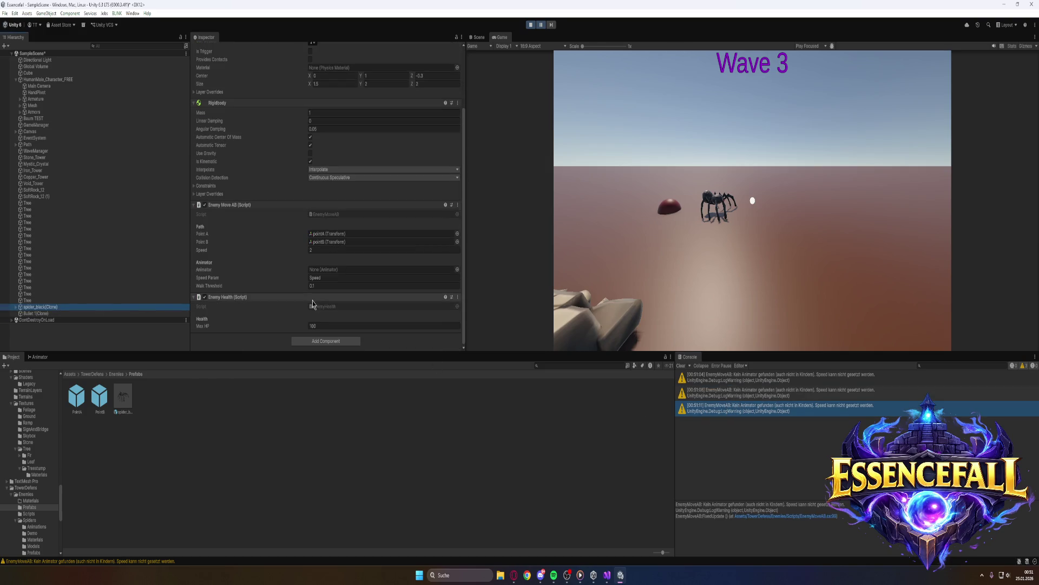
Browse the clone's Animator picker Scene list, closing it without assigning anything
left_click(361, 269)
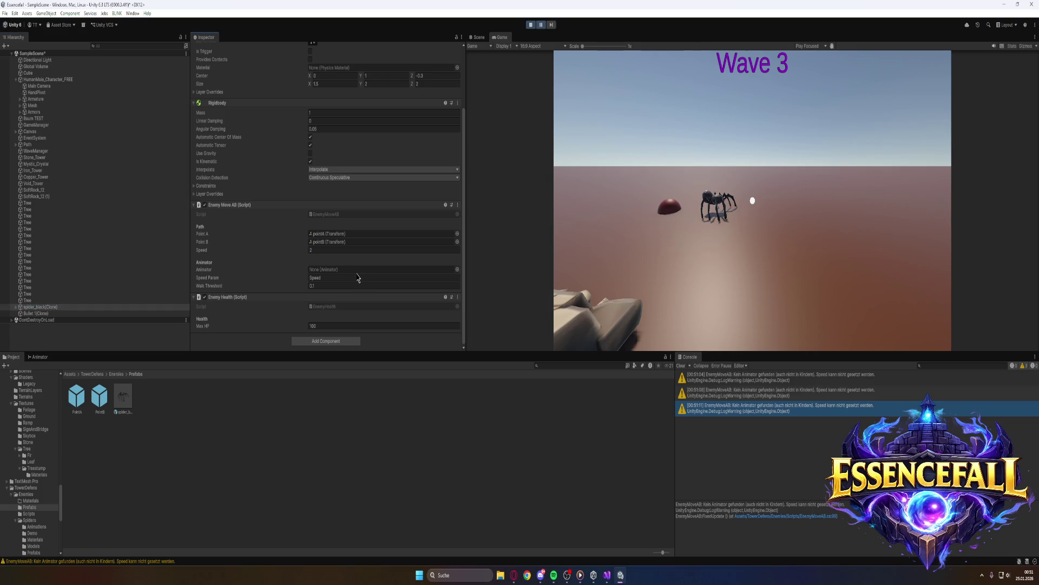
left_click(458, 270)
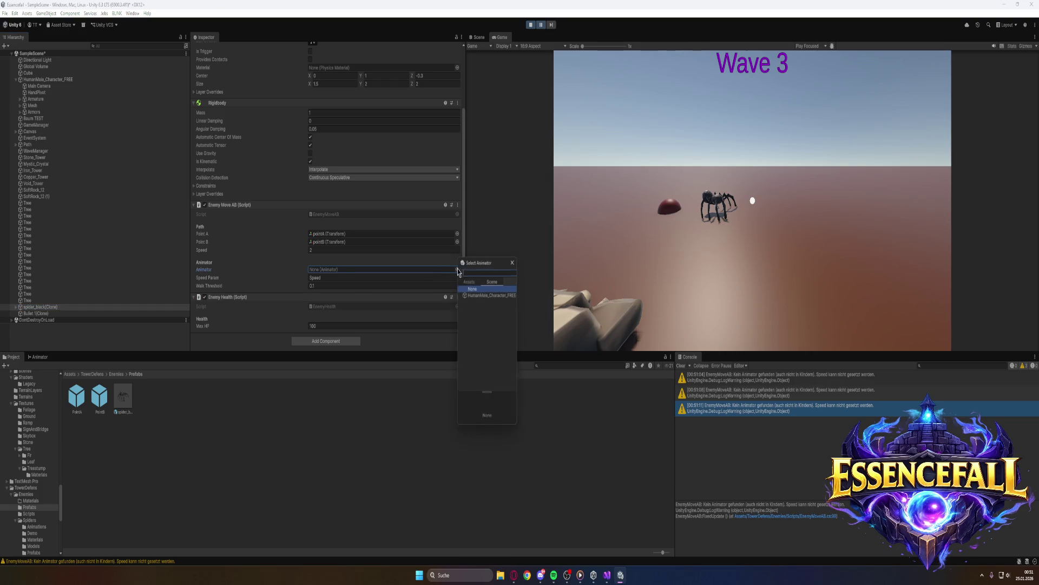
left_click(492, 281)
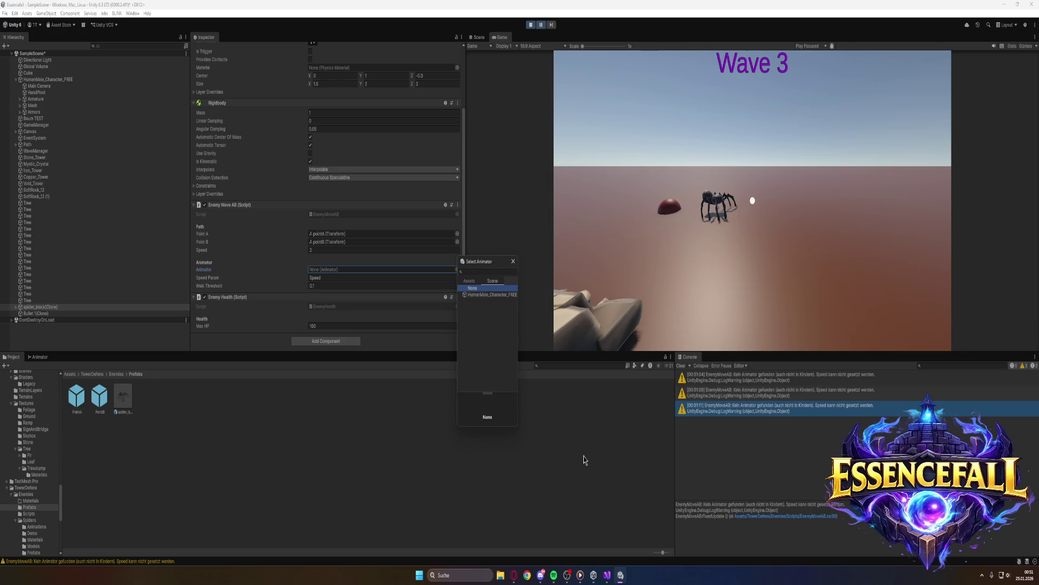
left_click(513, 261)
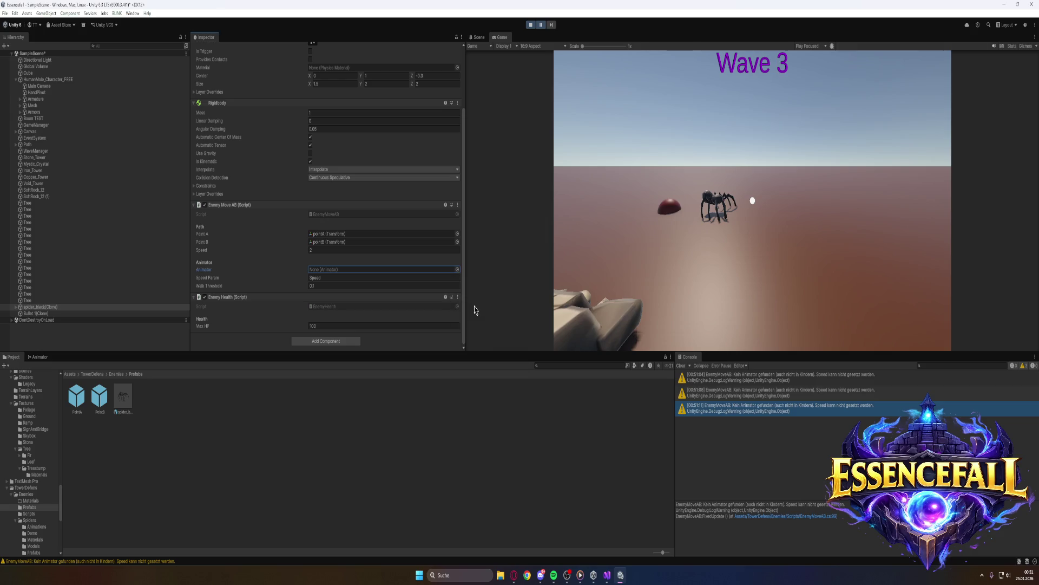
key("super")
Capture a screenshot of the Unity editor area showing the running Wave 3 game
type("snip")
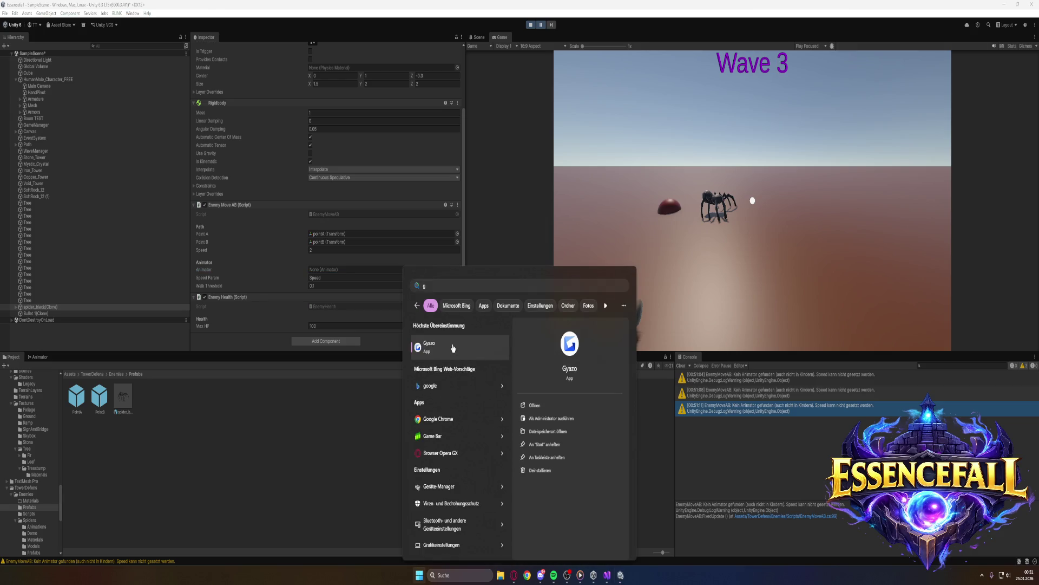
key("Return")
mouse_move(0, 0)
left_mouse_down()
mouse_move(778, 561)
mouse_move(857, 545)
mouse_move(879, 564)
left_mouse_up()
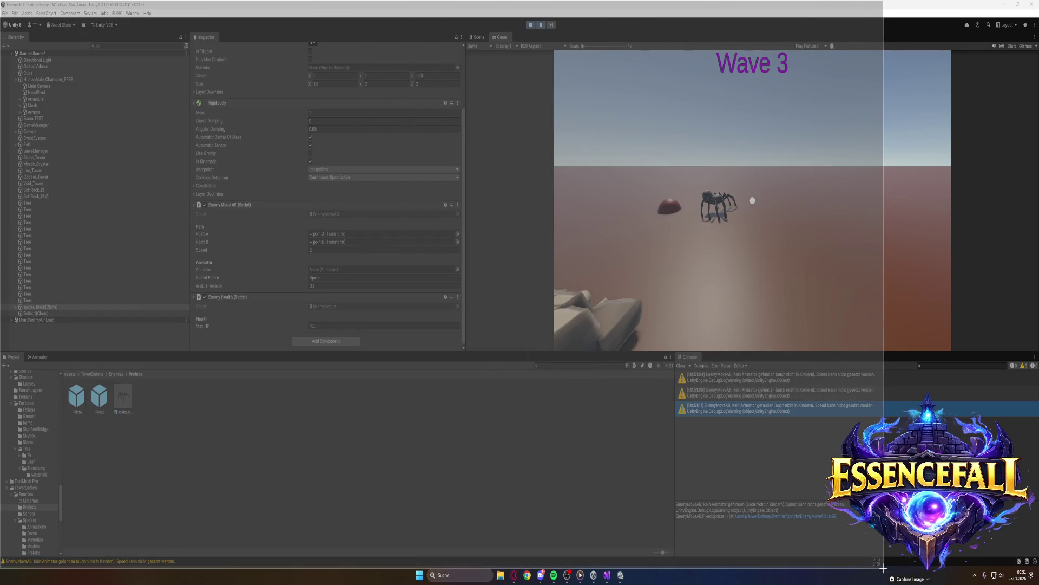
left_click_drag(883, 568, 884, 569)
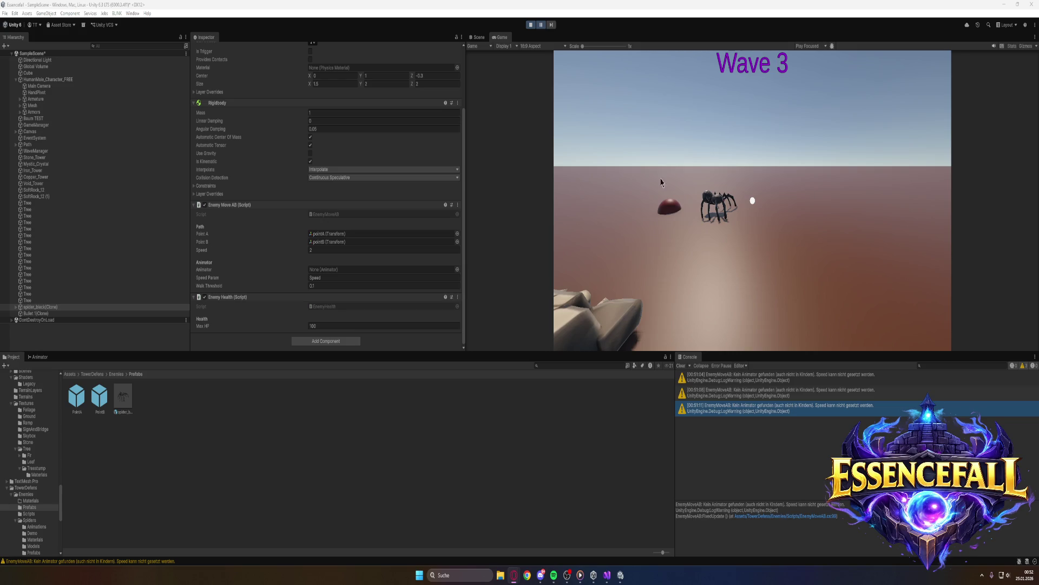
Stop the running game and open the spider_black prefab for editing
left_click(125, 396)
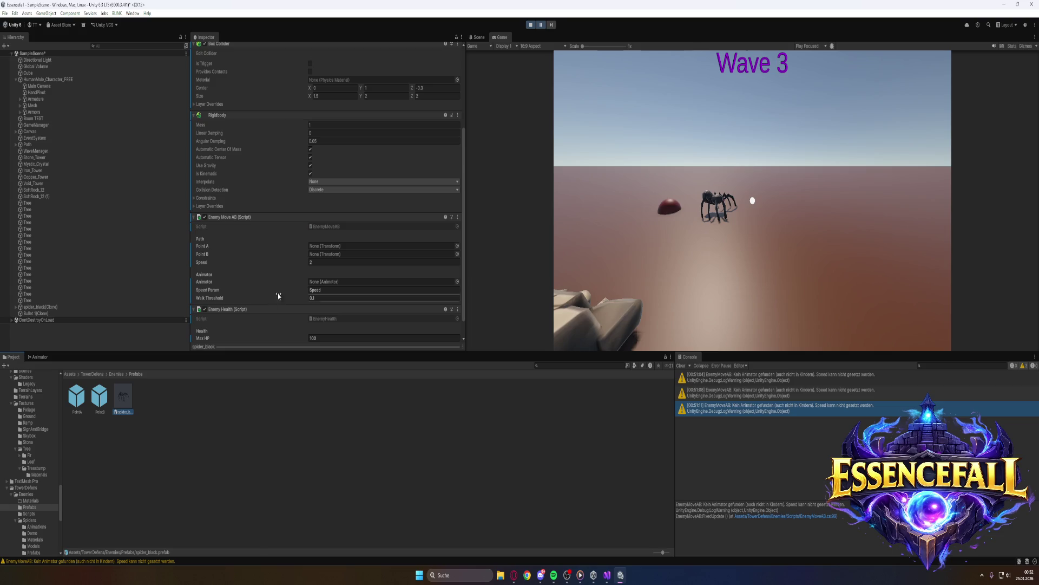
left_click(530, 24)
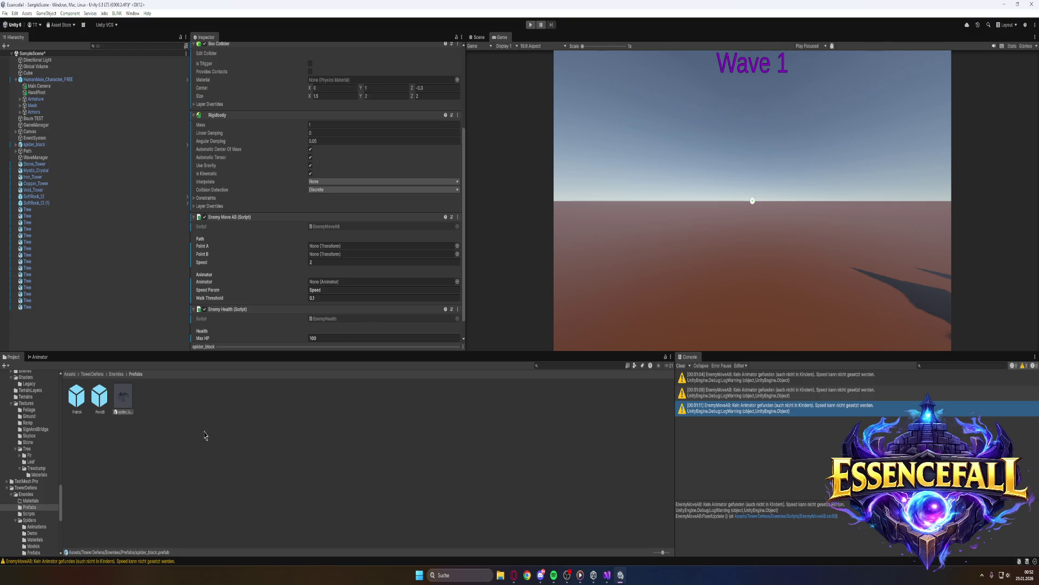
left_click(125, 402)
double_click(125, 402)
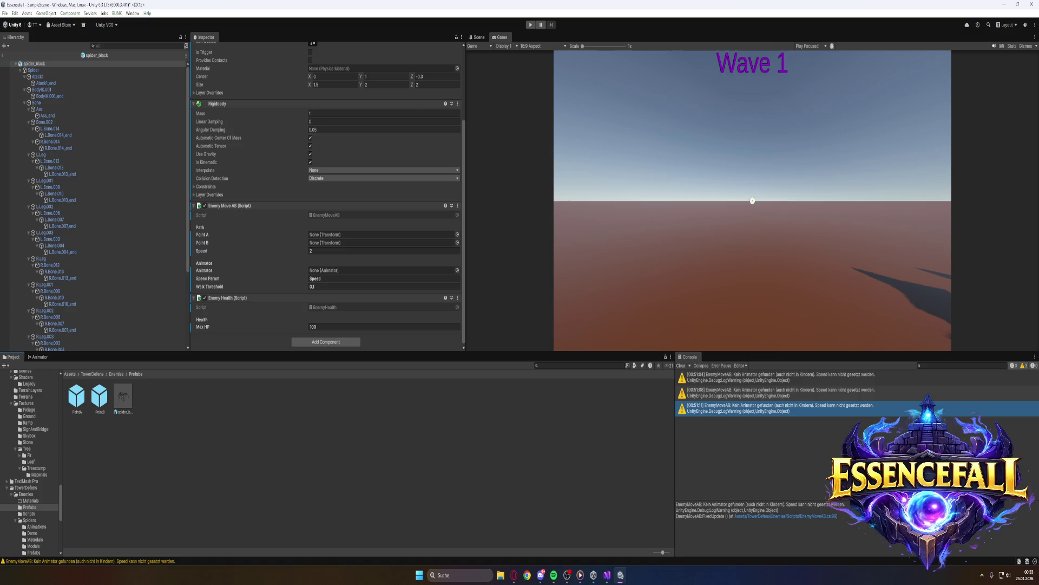
View the spider model in the prefab's Scene view
scroll(266, 111, "up", 3)
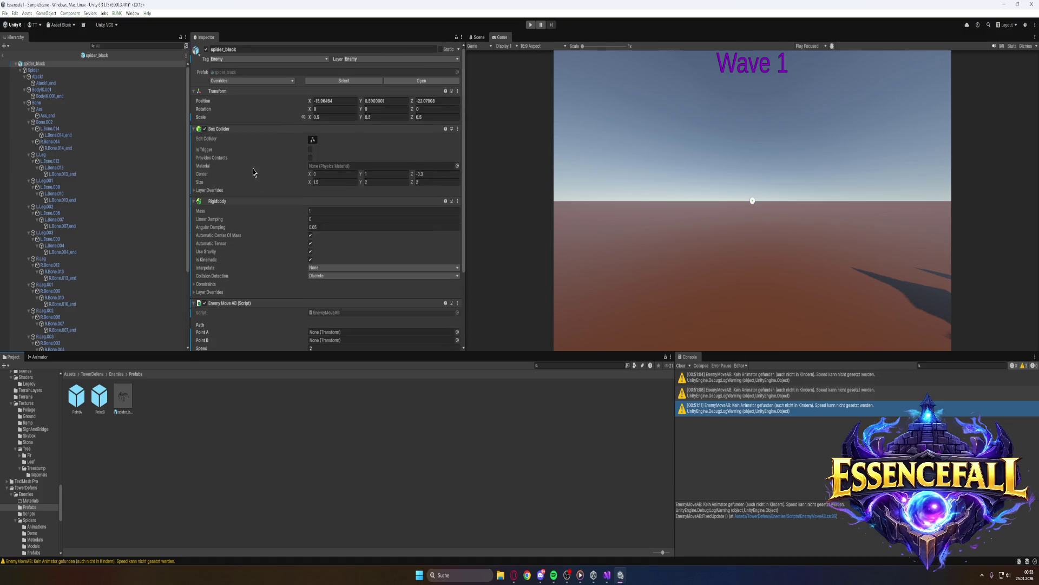
scroll(255, 179, "down", 2)
scroll(246, 192, "down", 1)
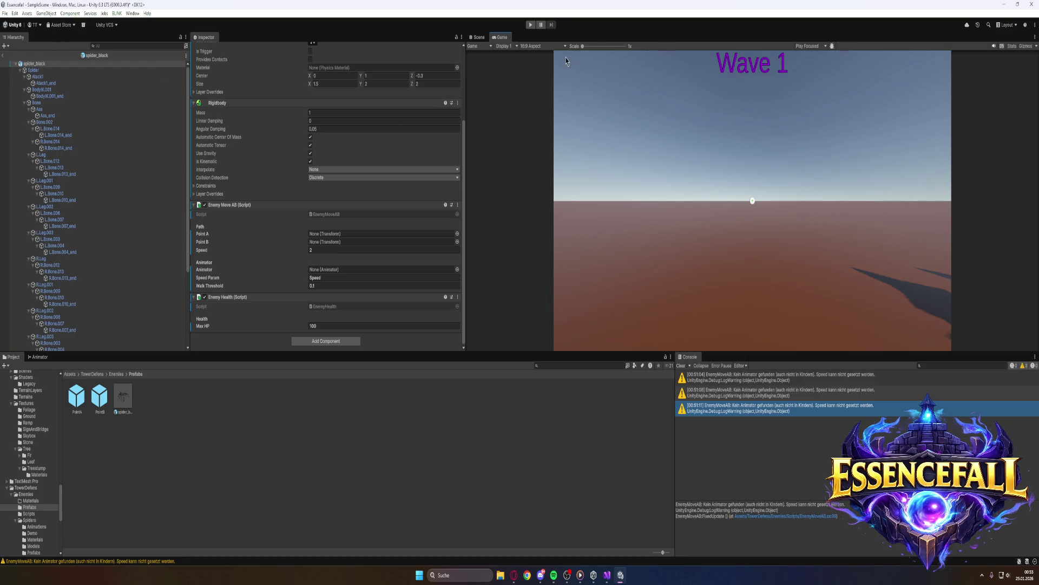
left_click(478, 37)
mouse_move(877, 211)
left_mouse_down()
mouse_move(820, 216)
mouse_move(870, 209)
left_mouse_up()
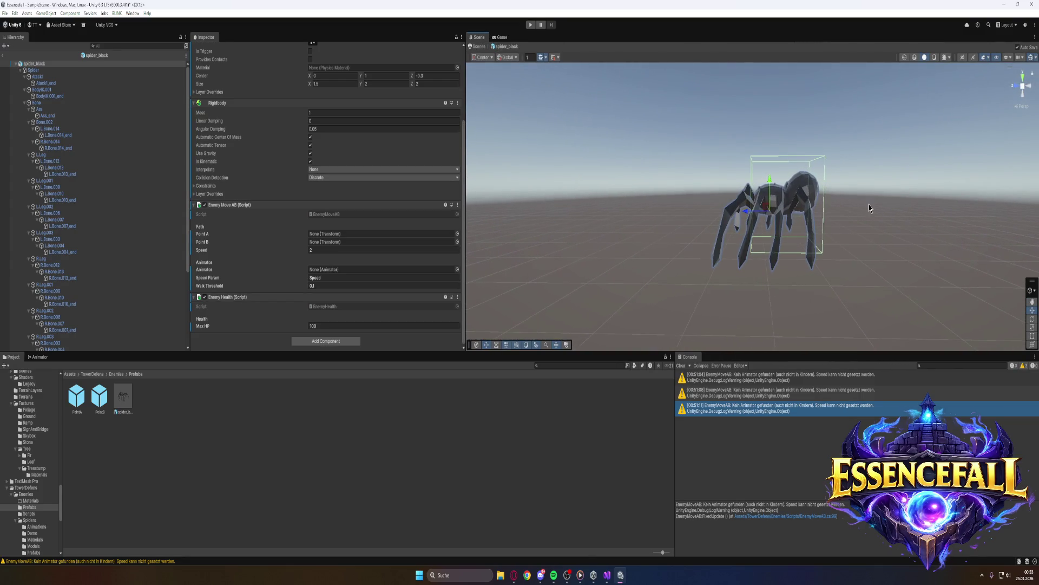
Inspect the Spider.005 mesh, then exit prefab editing back to SampleScene
left_click(807, 196)
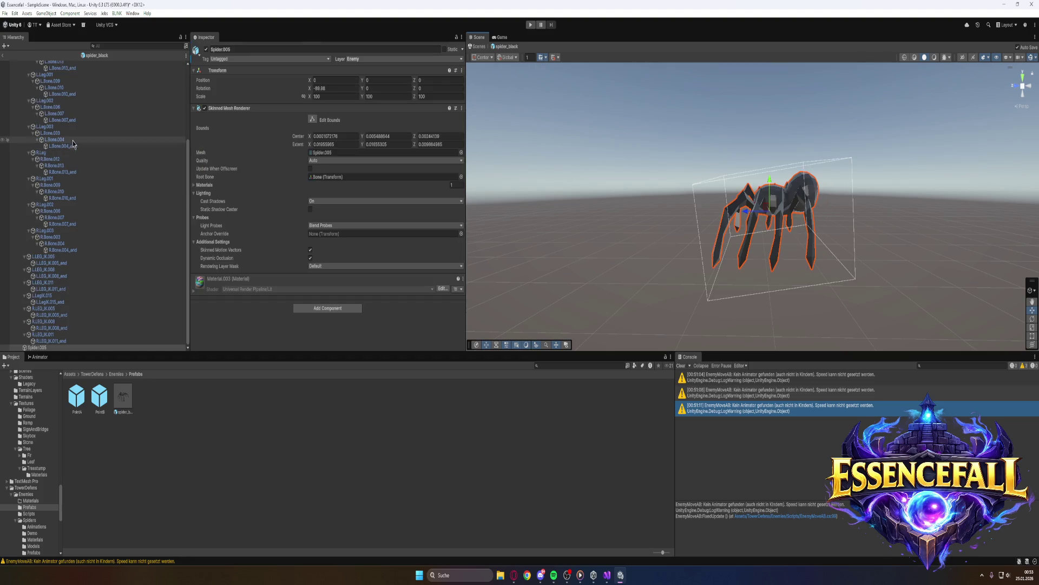
scroll(37, 413, "up", 5)
scroll(37, 413, "up", 10)
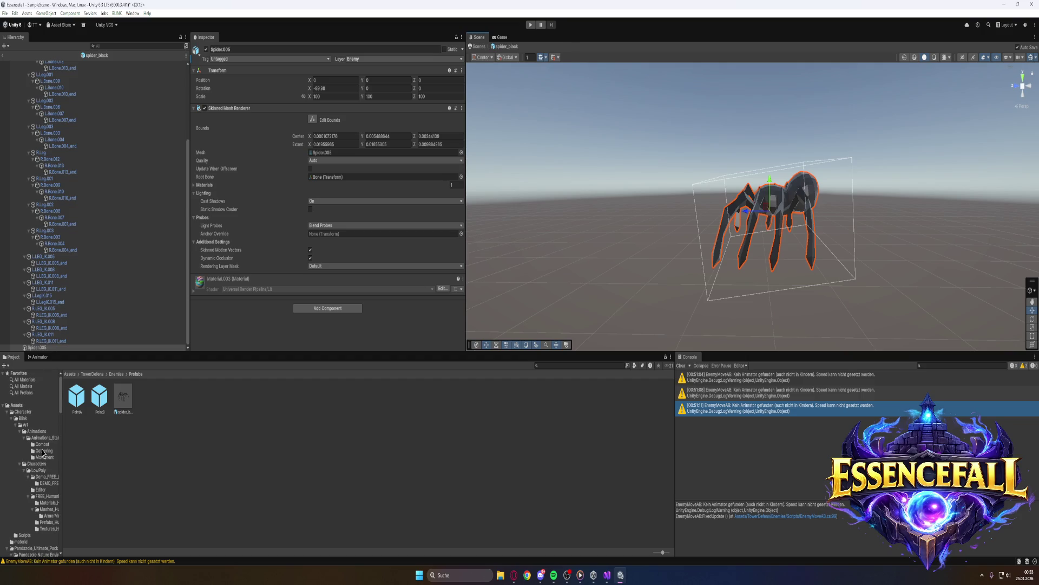
left_click(17, 404)
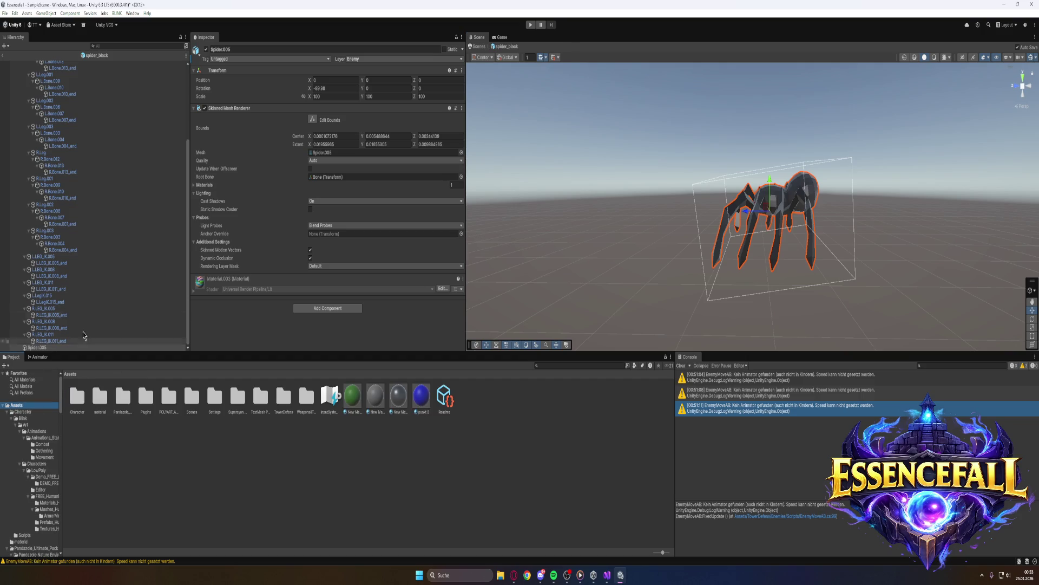
left_click(3, 55)
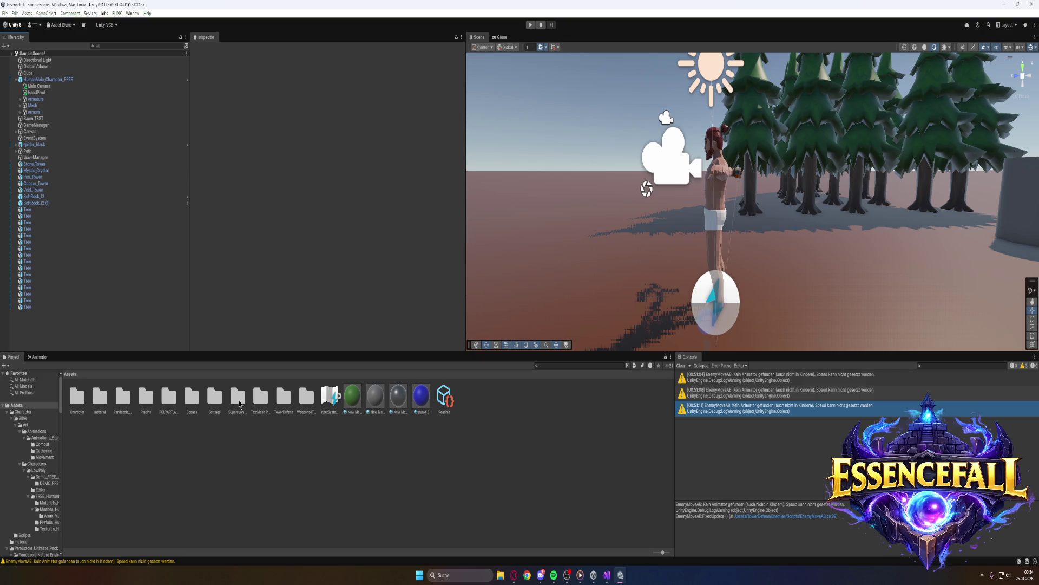
Browse the Project window into TowerDefens > Enemies > Prefabs
double_click(284, 398)
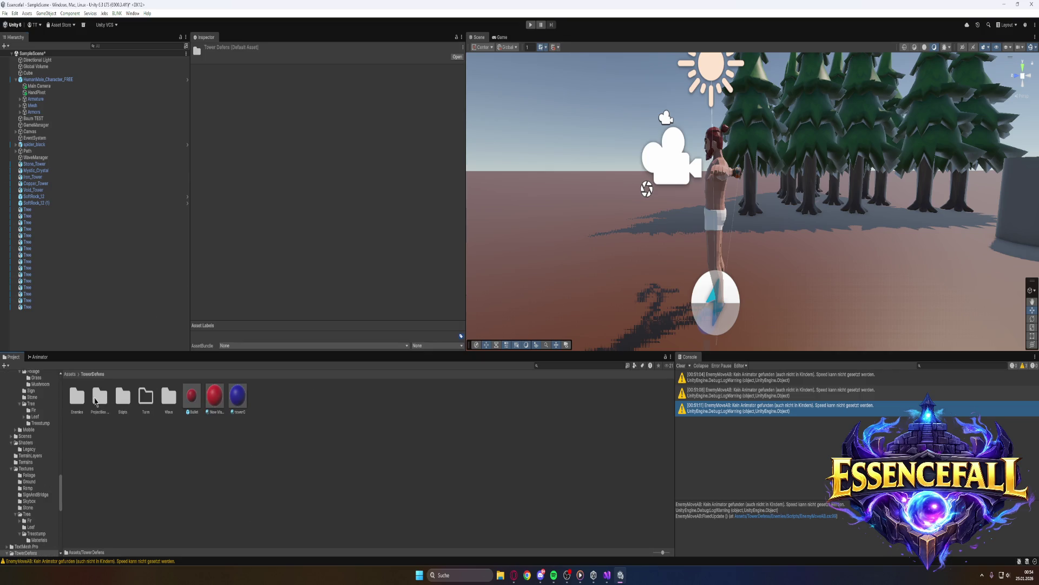
double_click(76, 396)
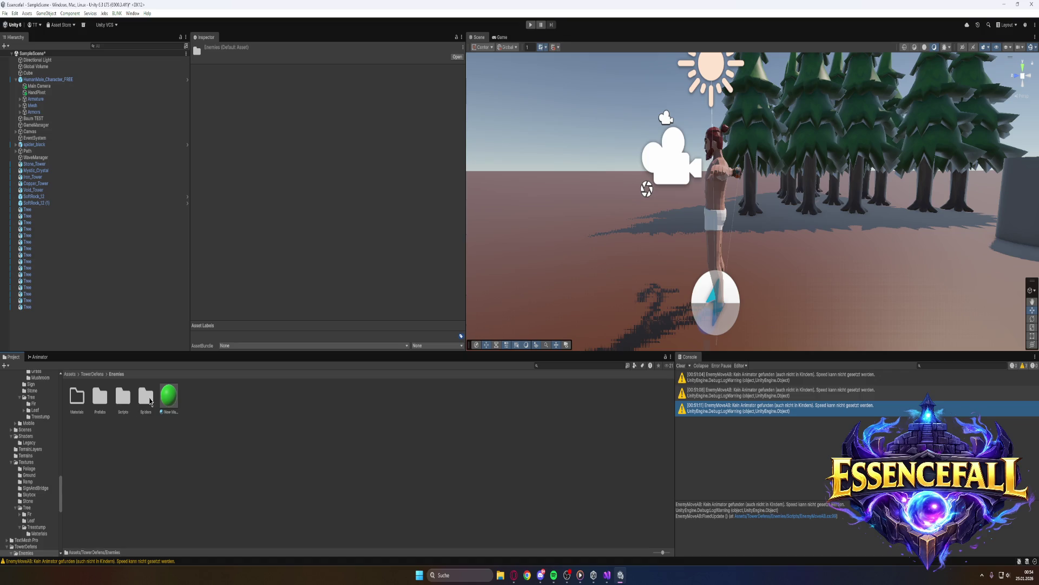
left_click(146, 399)
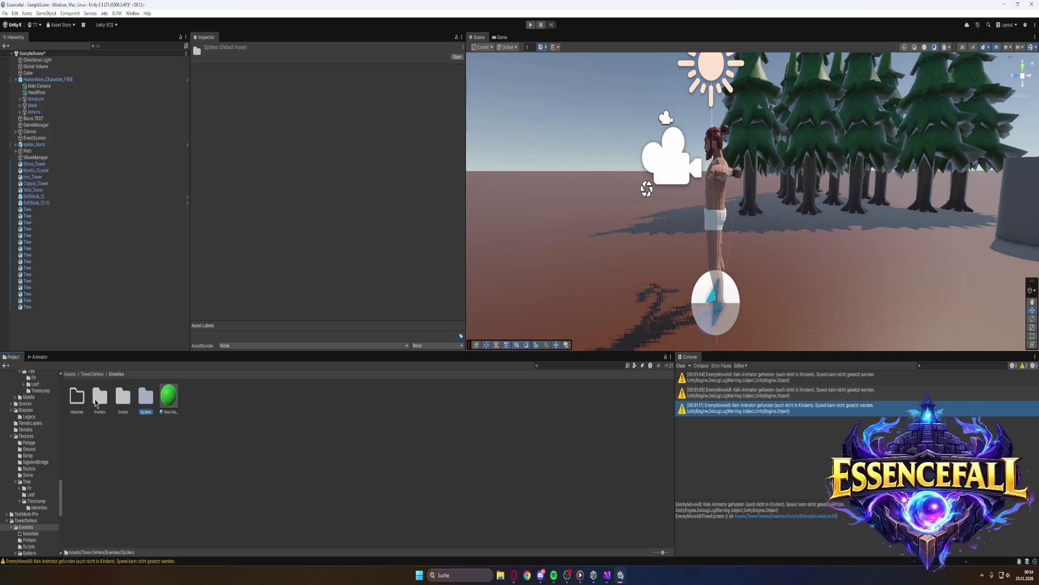
double_click(99, 399)
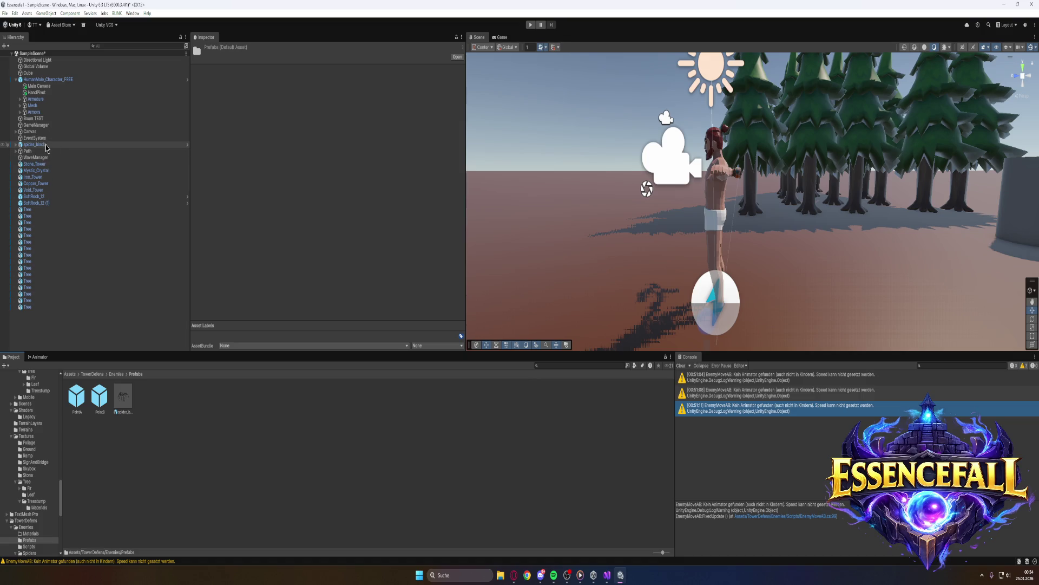
Delete the old spider_black prefab and recreate it from the scene's spider_black object in Prefabs
left_click_drag(171, 409, 171, 408)
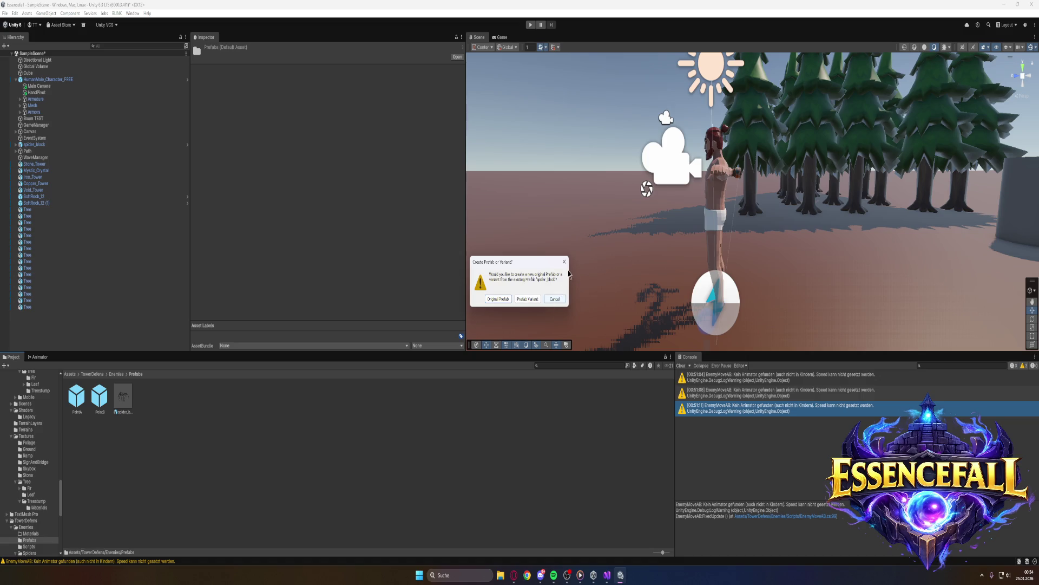
left_click(554, 299)
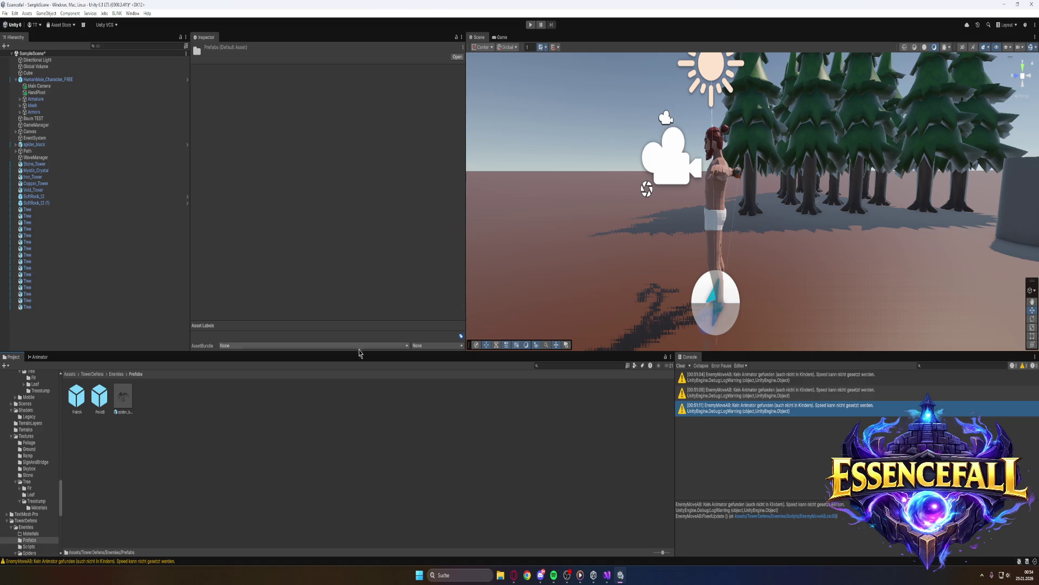
right_click(126, 402)
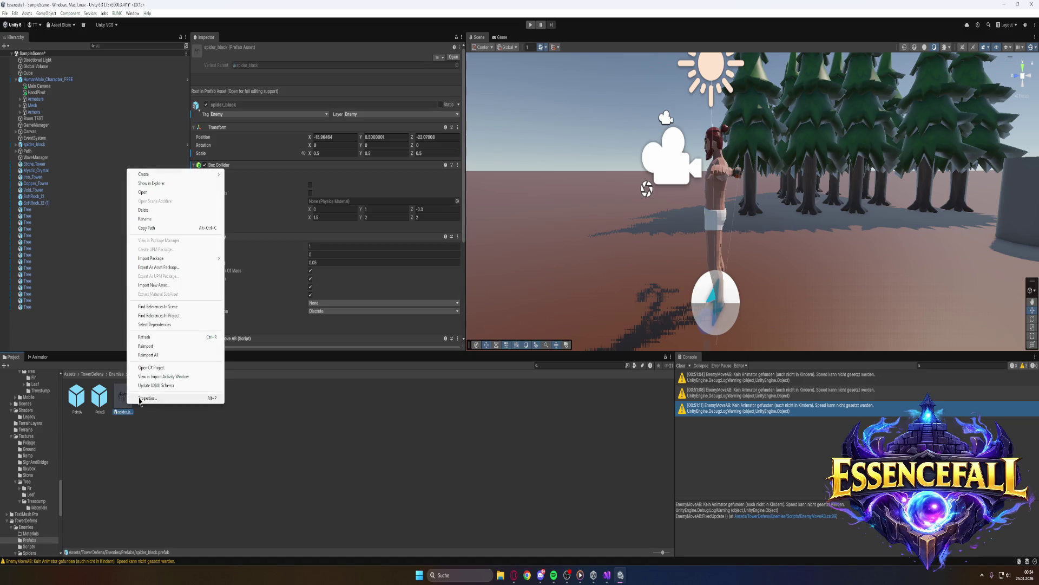
left_click(149, 211)
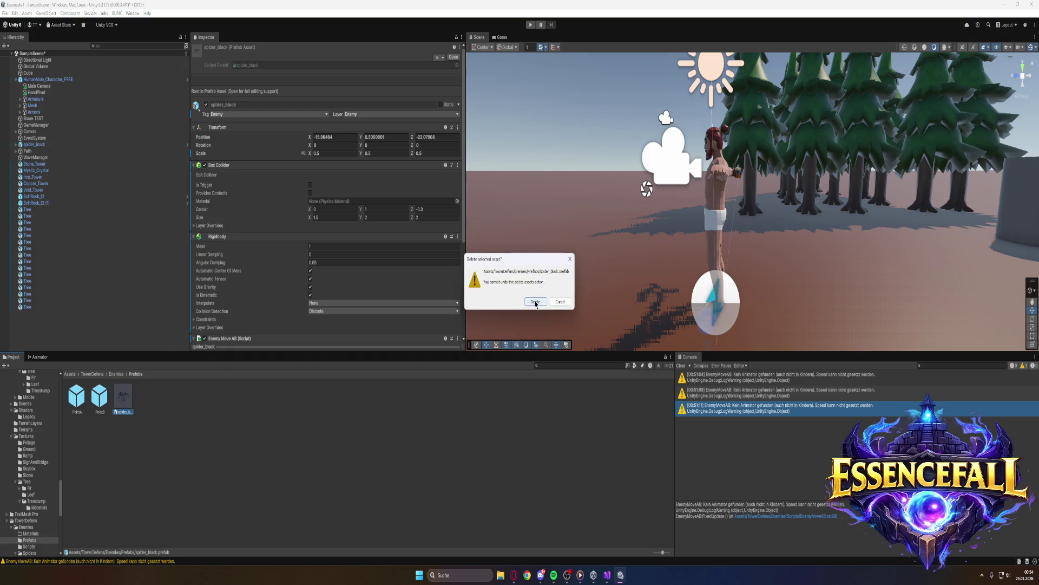
left_click(536, 302)
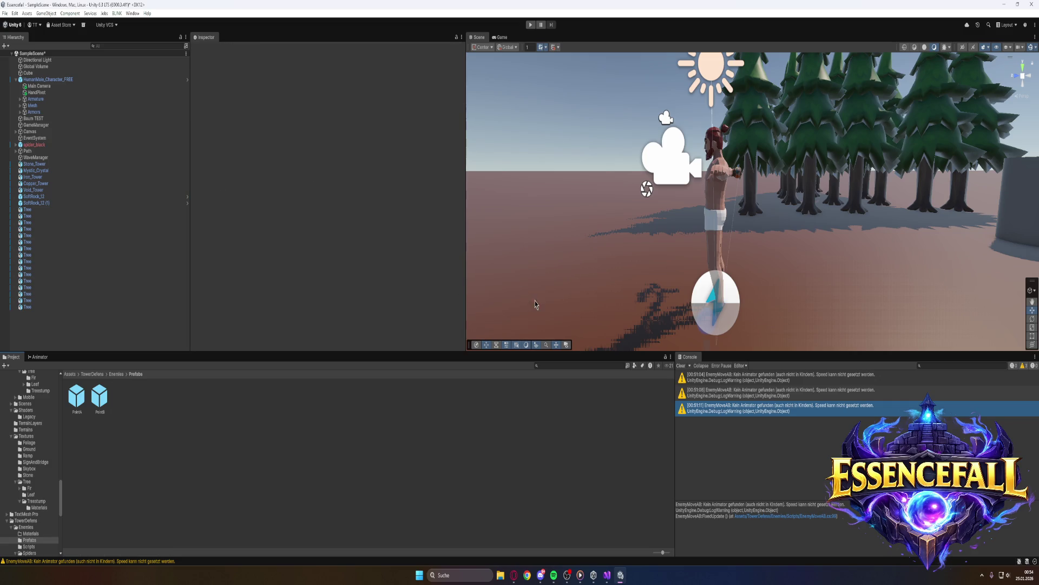
left_click(35, 145)
mouse_move(36, 150)
left_mouse_down()
mouse_move(138, 344)
mouse_move(143, 406)
left_mouse_up()
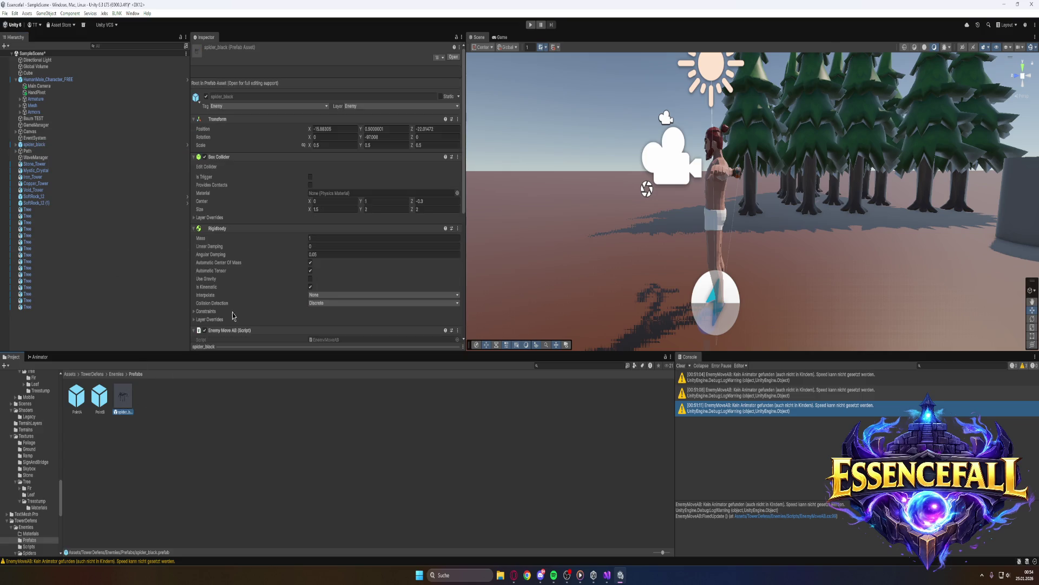
Check the spider's Inspector components and run the game to watch it walk
scroll(238, 314, "down", 10)
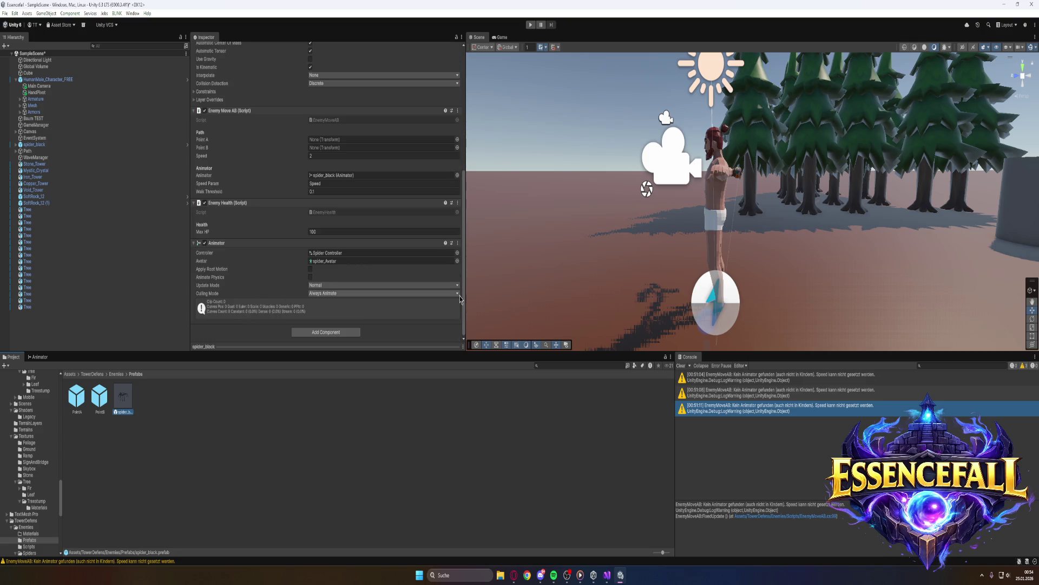
left_click(531, 24)
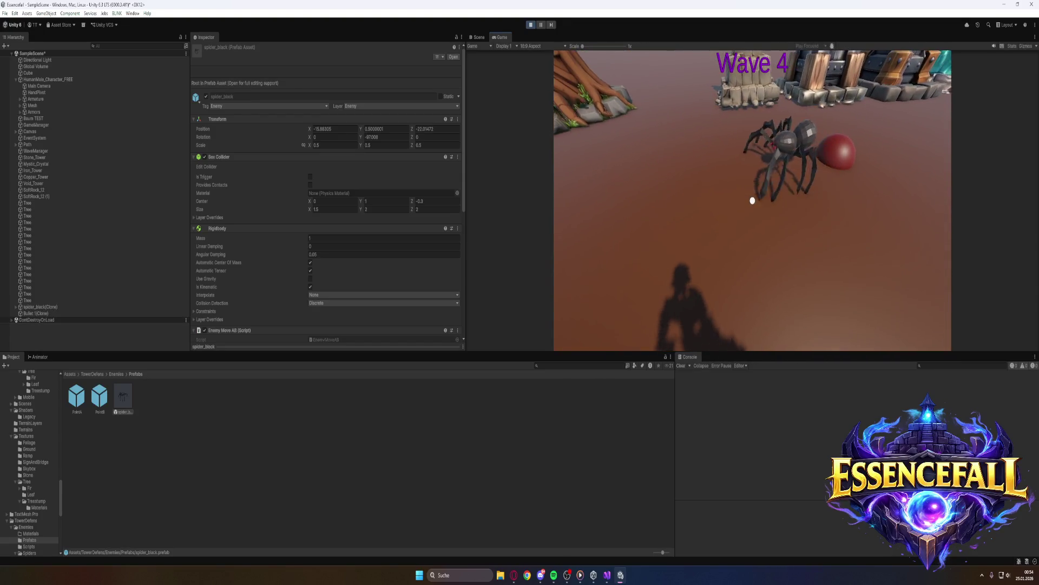
key("super")
Exit Play mode and switch over to the web browser
left_click(530, 24)
key("alt+Tab")
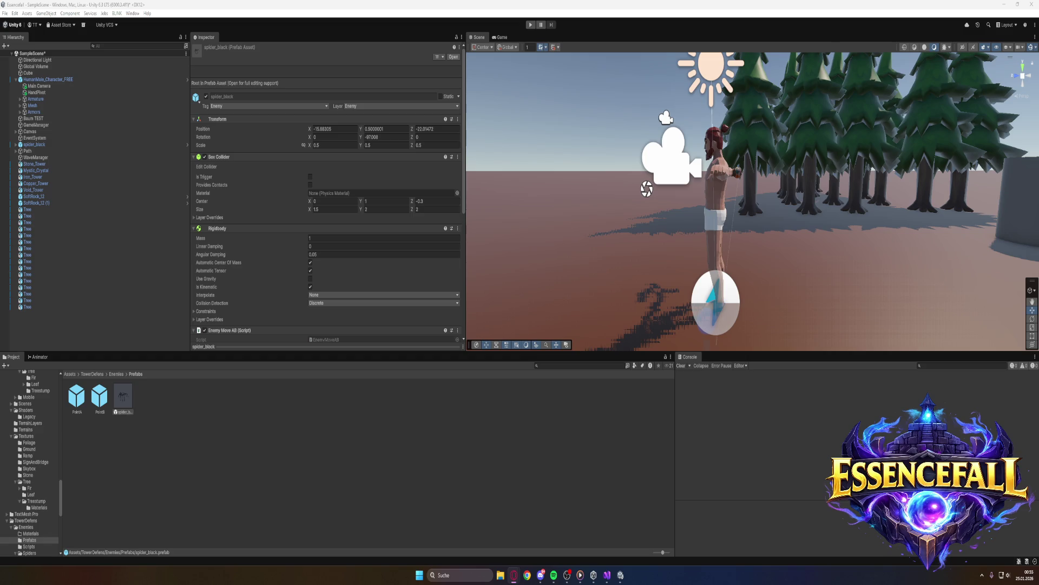
Set the Any State → TakeDamage transition's Transition Duration to 0 in the Animator
left_click(39, 357)
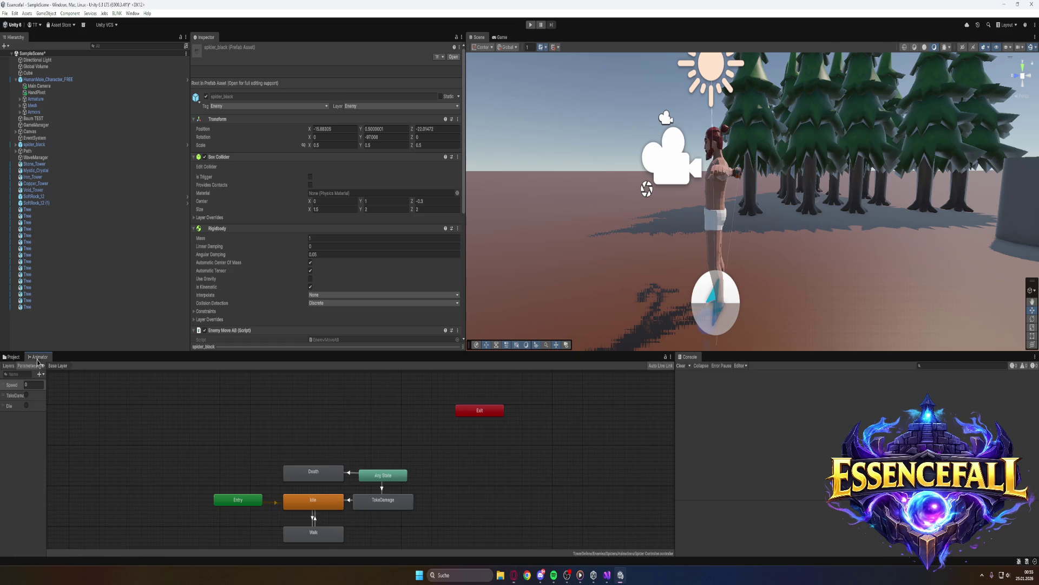
left_click(382, 489)
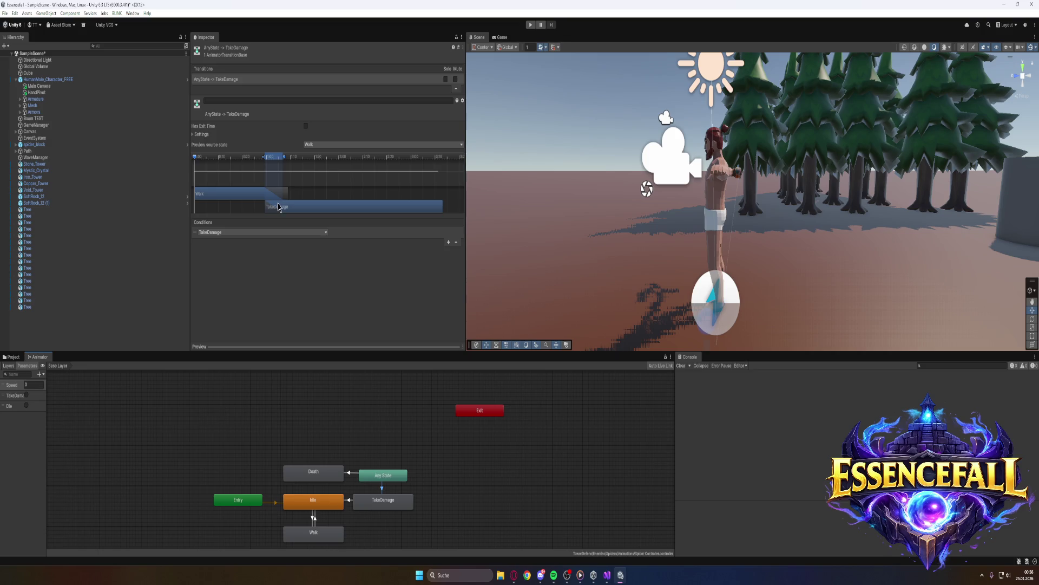
left_click(194, 134)
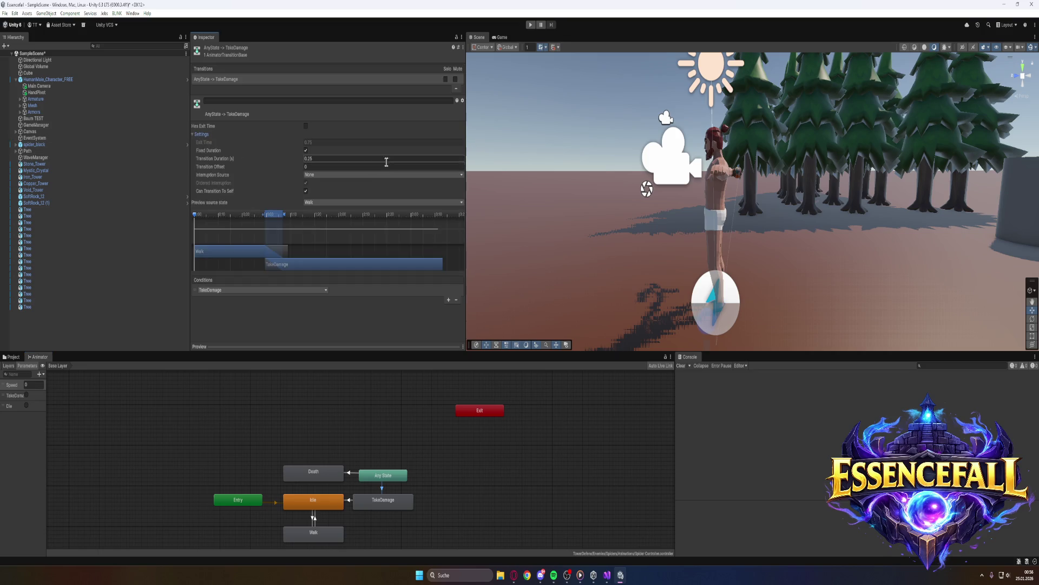
left_click(317, 480)
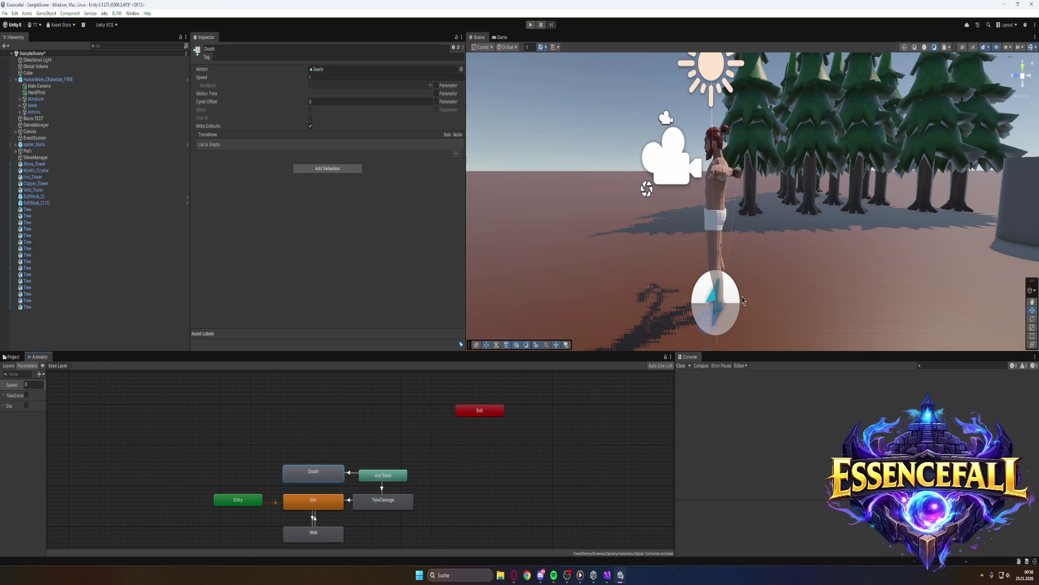
left_click(383, 489)
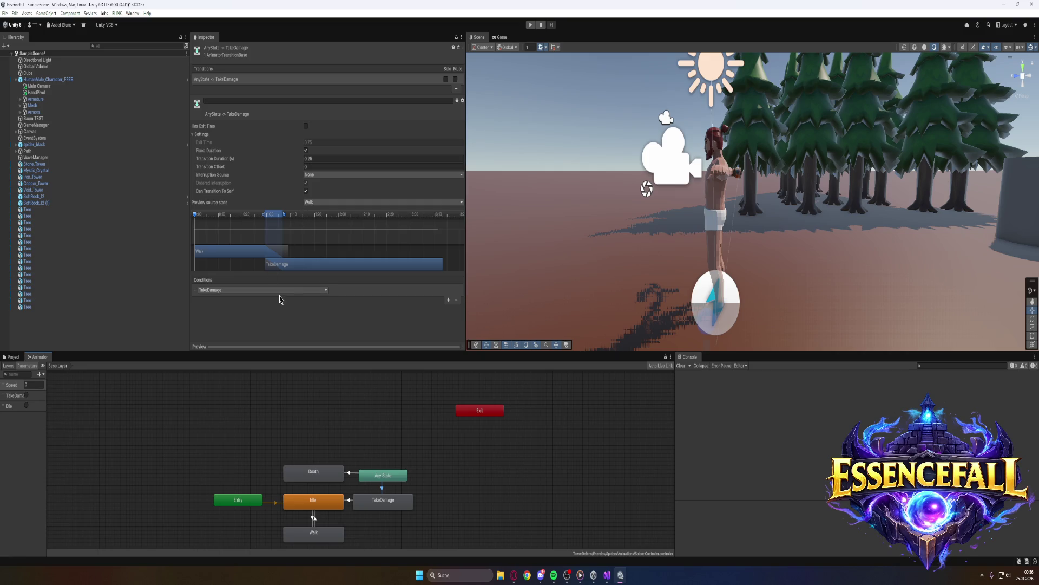
left_click(314, 159)
type("0")
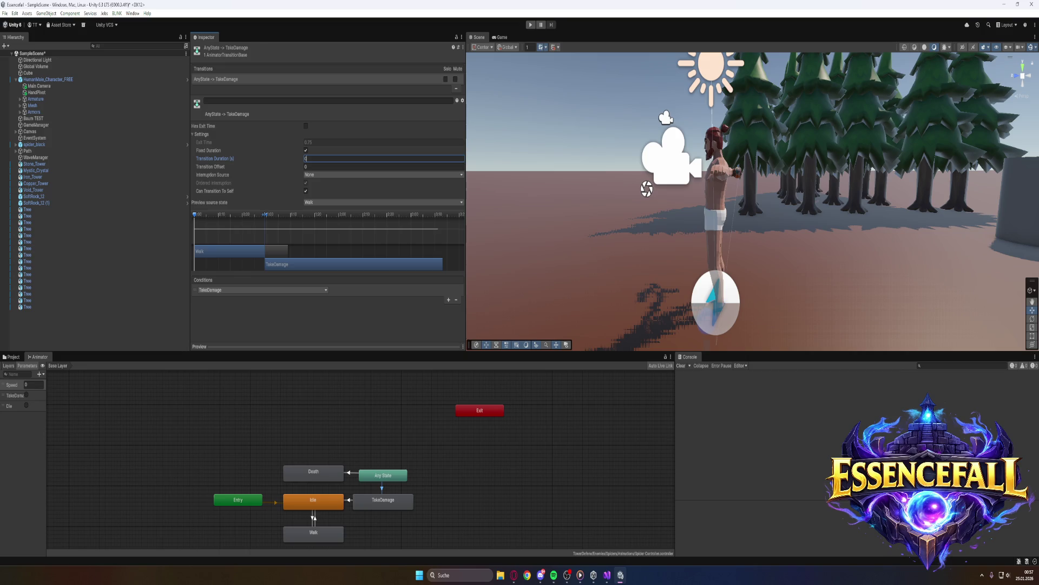
Give the TakeDamage → Idle transition Exit Time 1 and Transition Duration 0
left_click(350, 500)
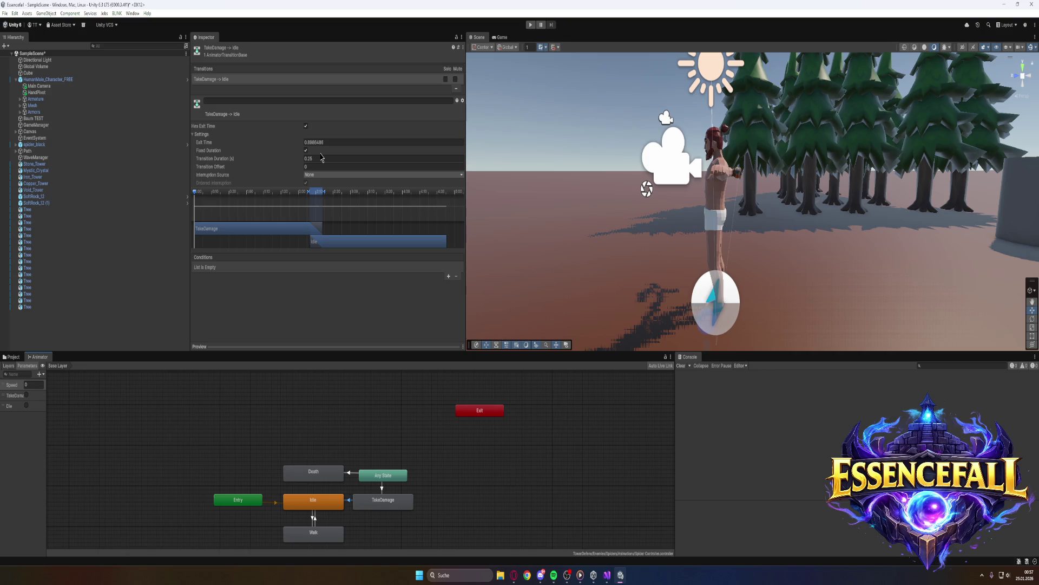
left_click(317, 142)
type("1")
left_click(320, 159)
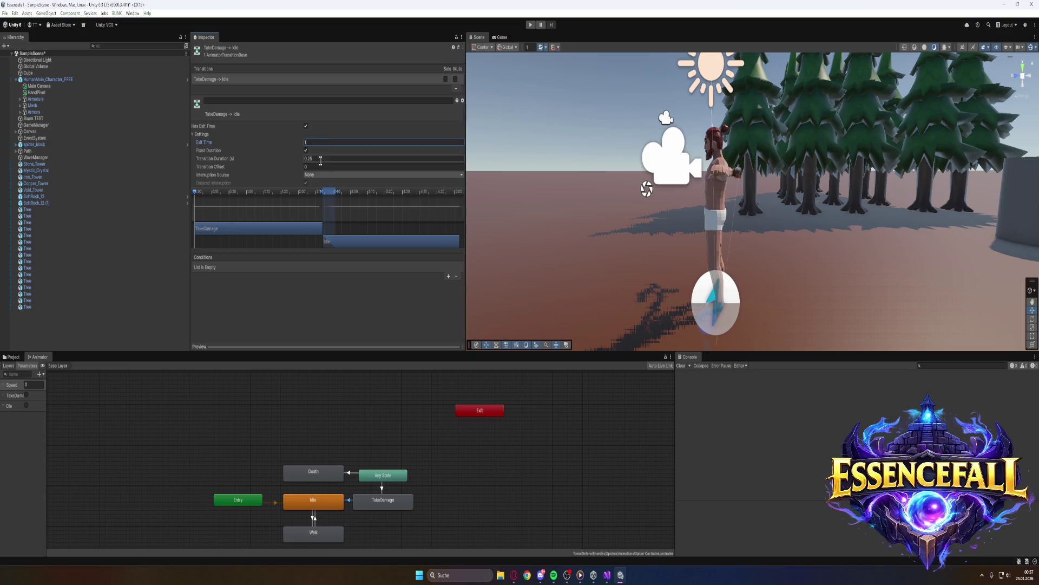
type("0")
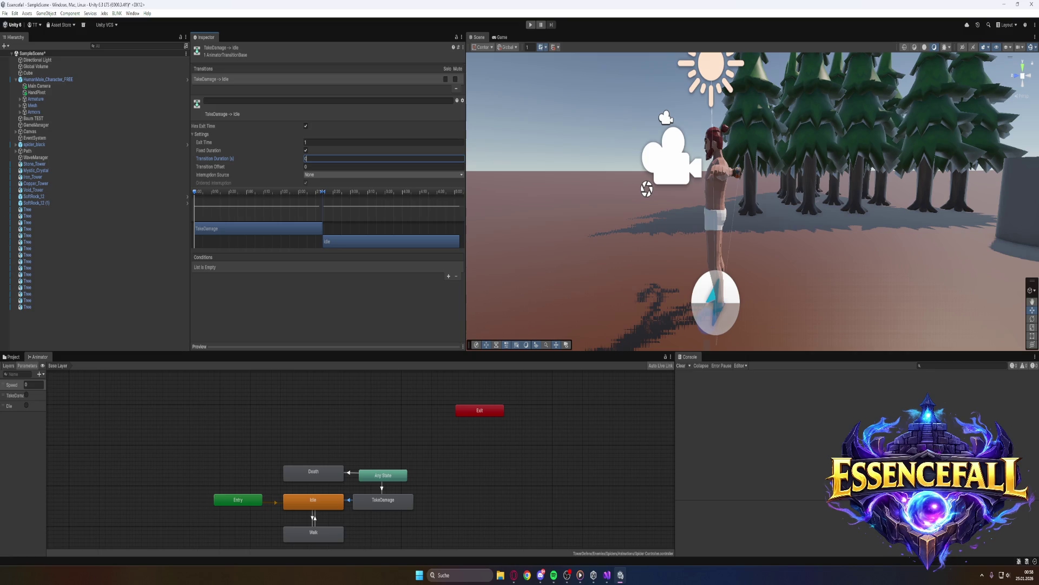
Inspect the TakeDamage state's clip, then the Death state
left_click(381, 509)
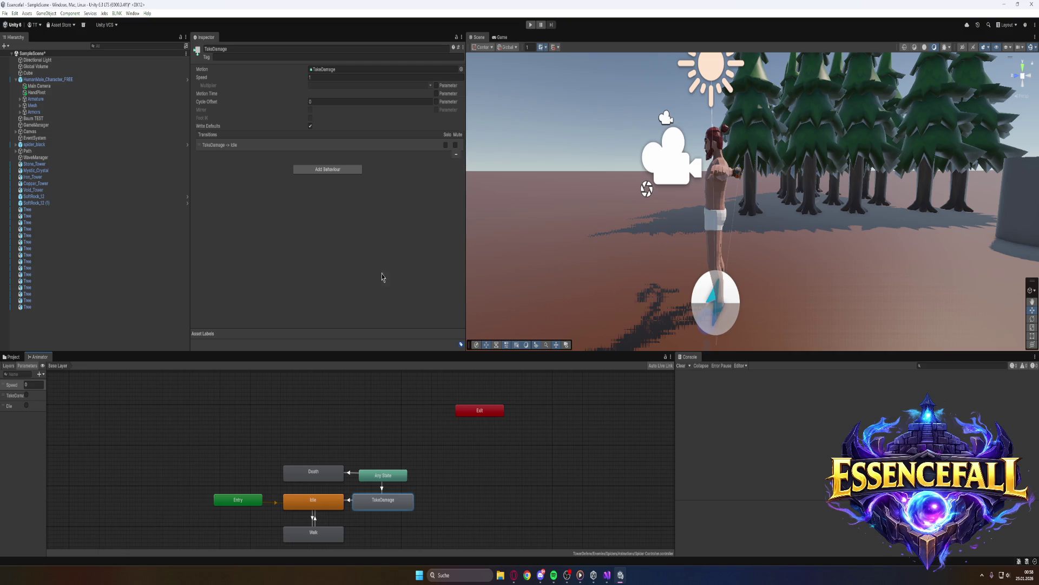
double_click(384, 506)
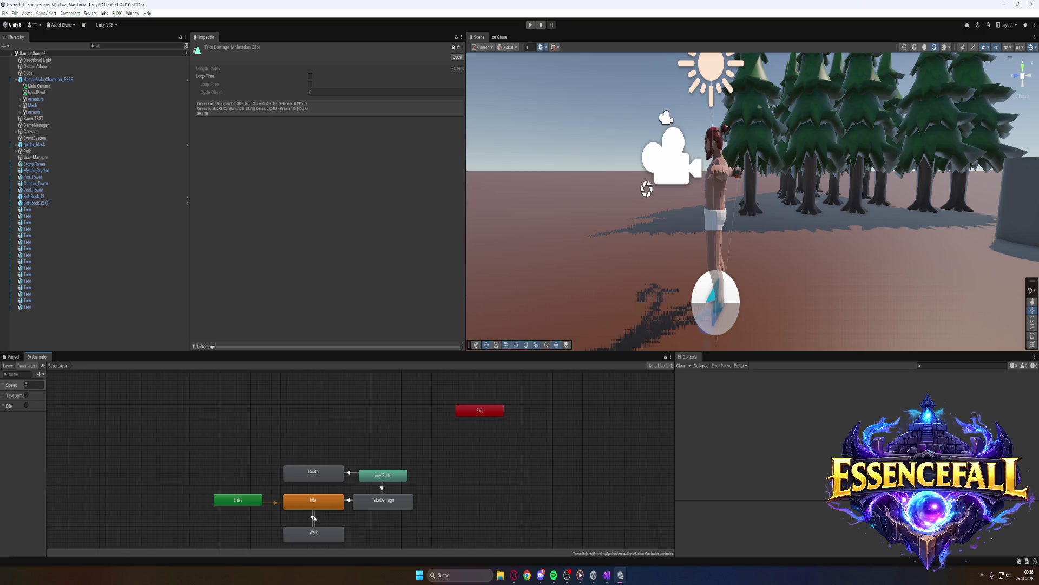
left_click(321, 479)
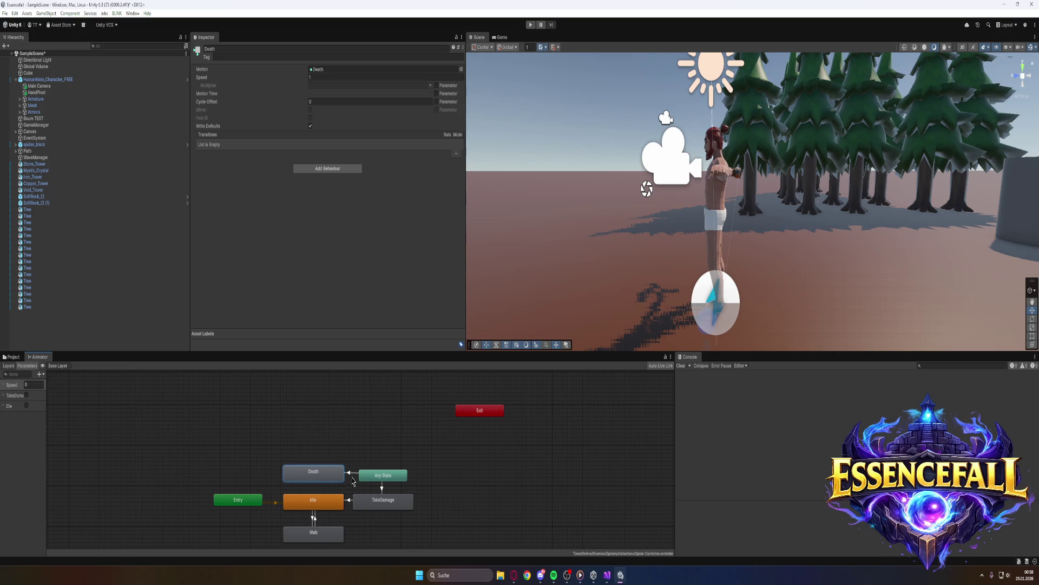
Check the Death clip, then set the Any State → Death transition duration to 0
double_click(314, 472)
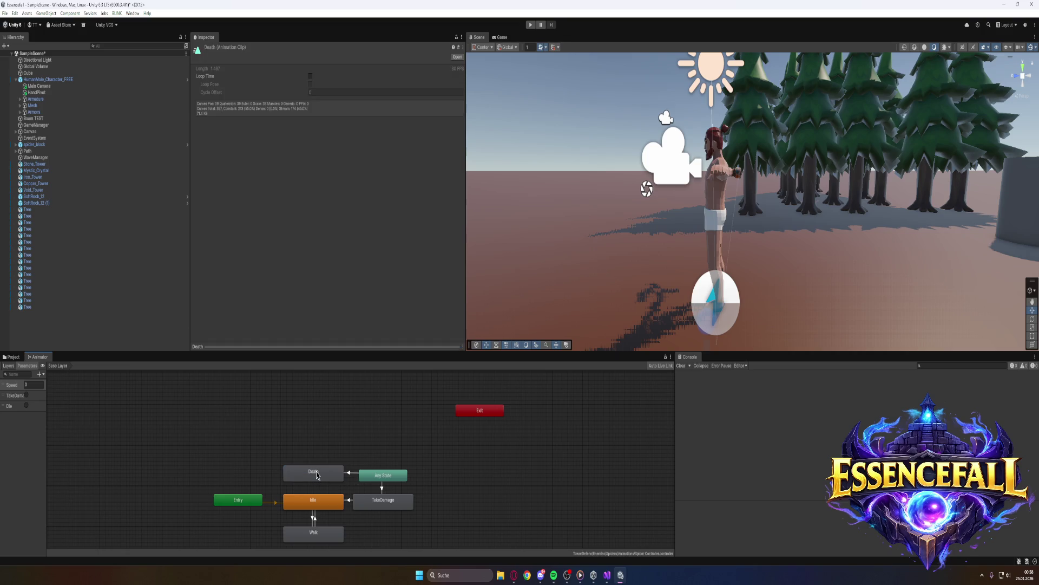
left_click(349, 473)
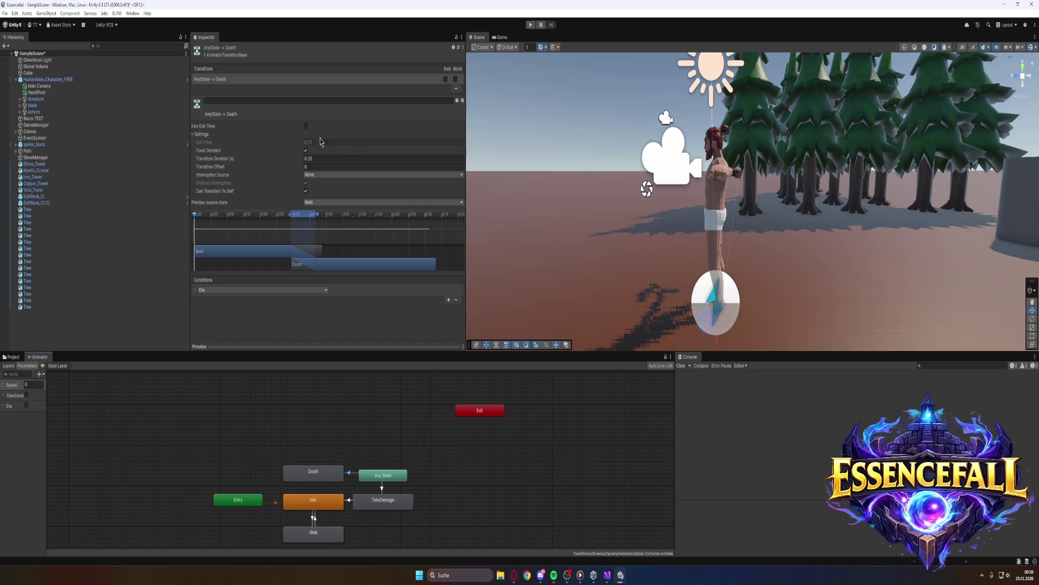
left_click(328, 159)
type("0")
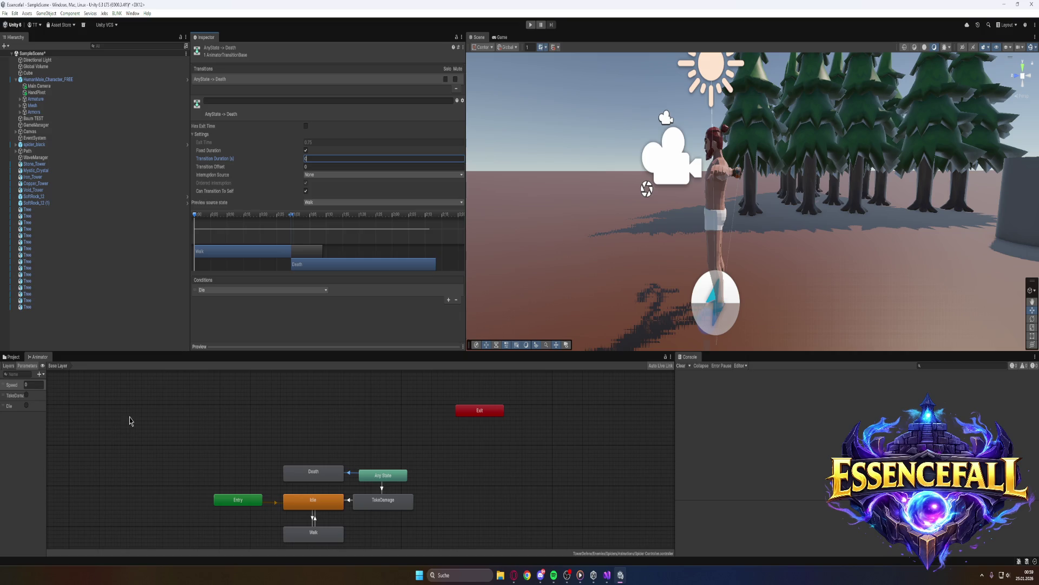
Capture a screenshot of the Unity Editor window
key("super")
key("shift+super+s")
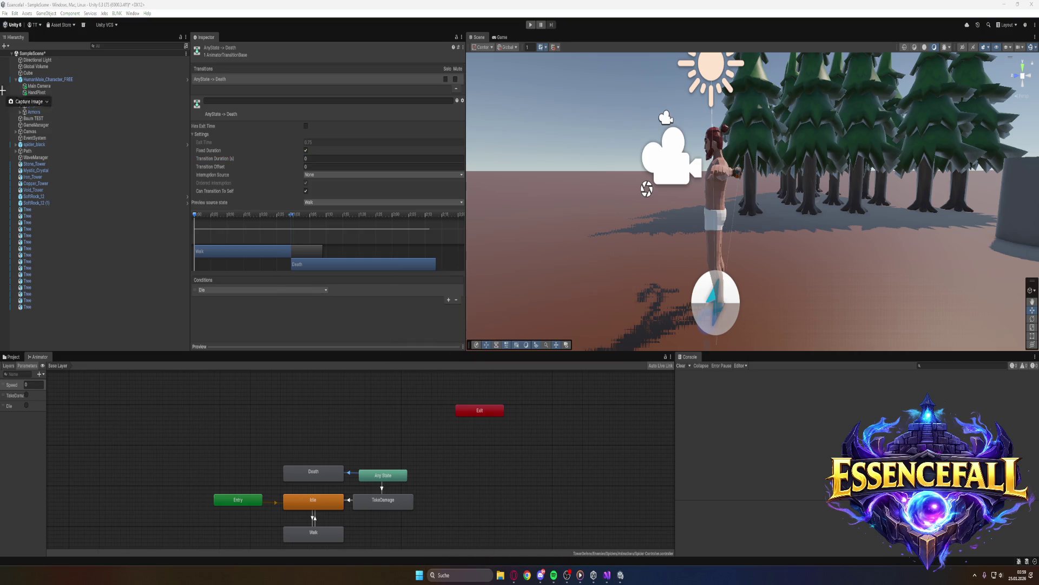
mouse_move(1, 1)
left_mouse_down()
mouse_move(629, 558)
mouse_move(608, 550)
left_mouse_up()
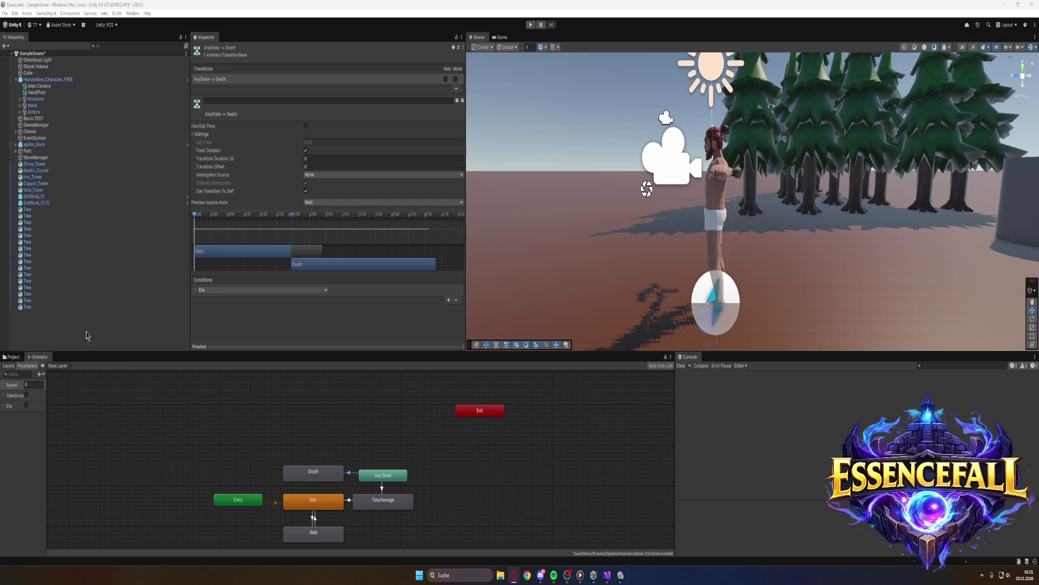
Delete the Die parameter from the Animator parameters list, keeping Speed
right_click(12, 408)
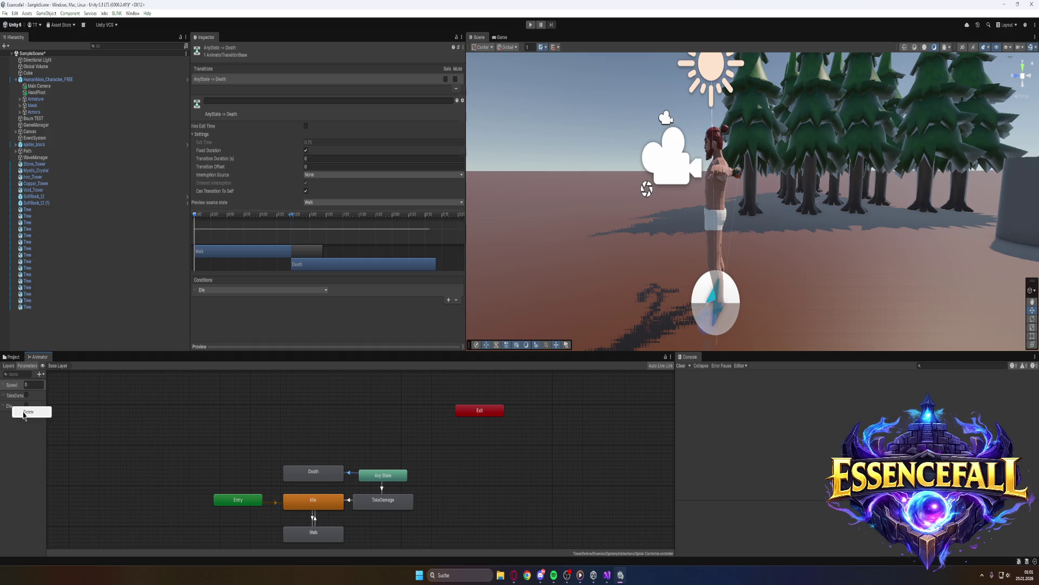
left_click(26, 412)
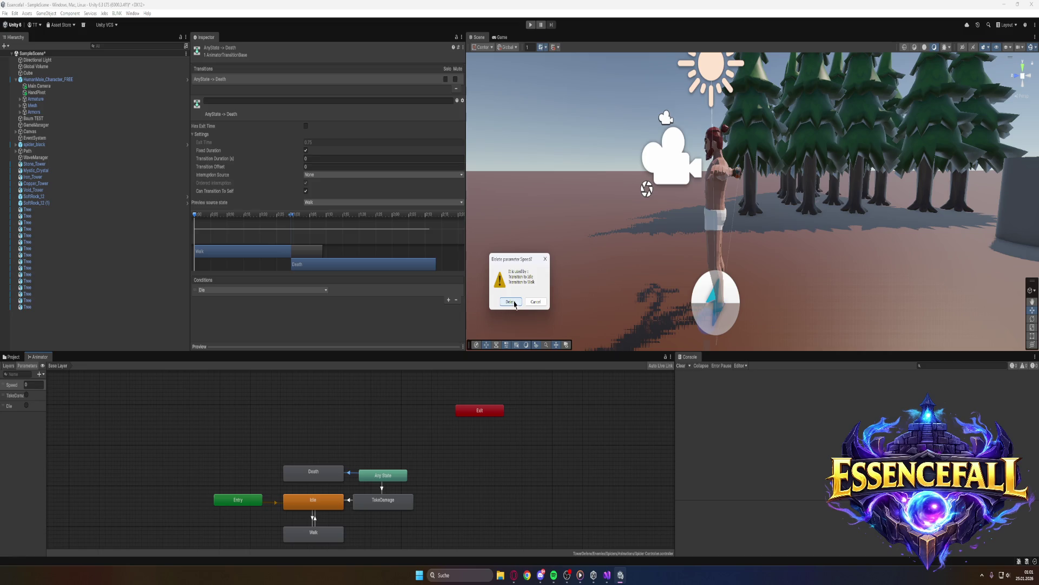
left_click(545, 260)
right_click(11, 407)
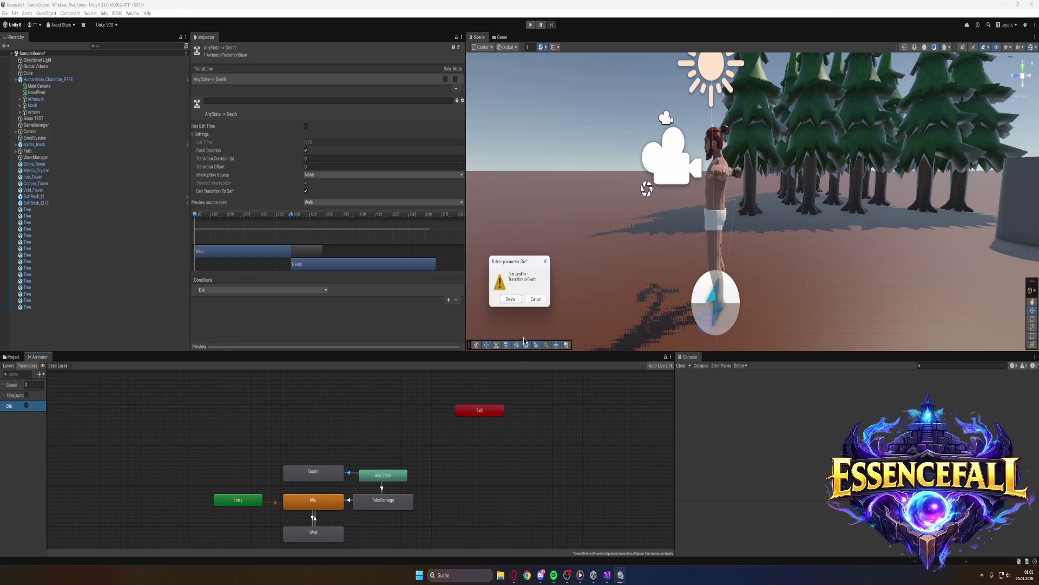
left_click(510, 299)
Add a new Bool parameter named IsDead
left_click(40, 374)
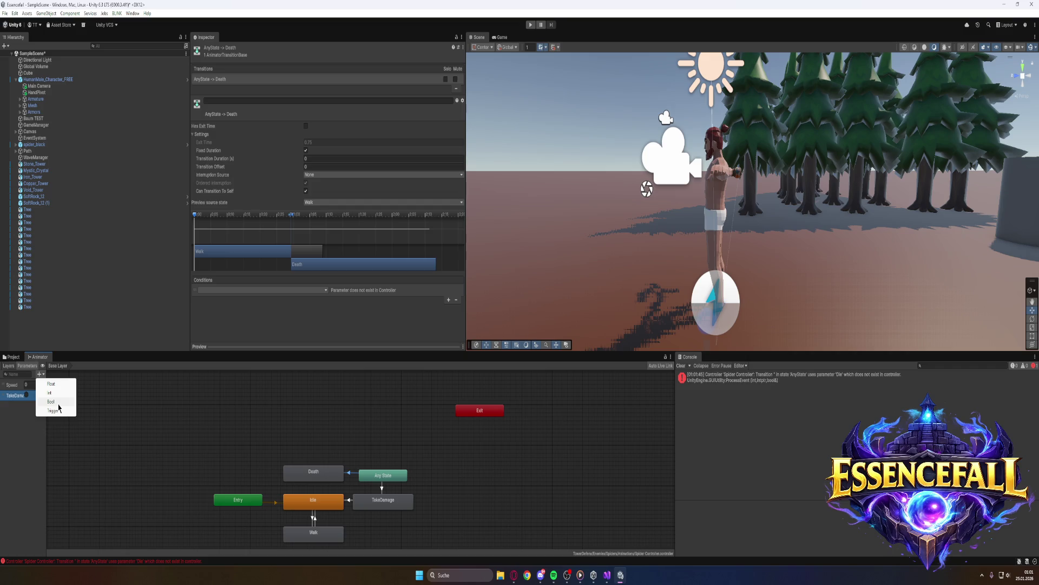
left_click(58, 404)
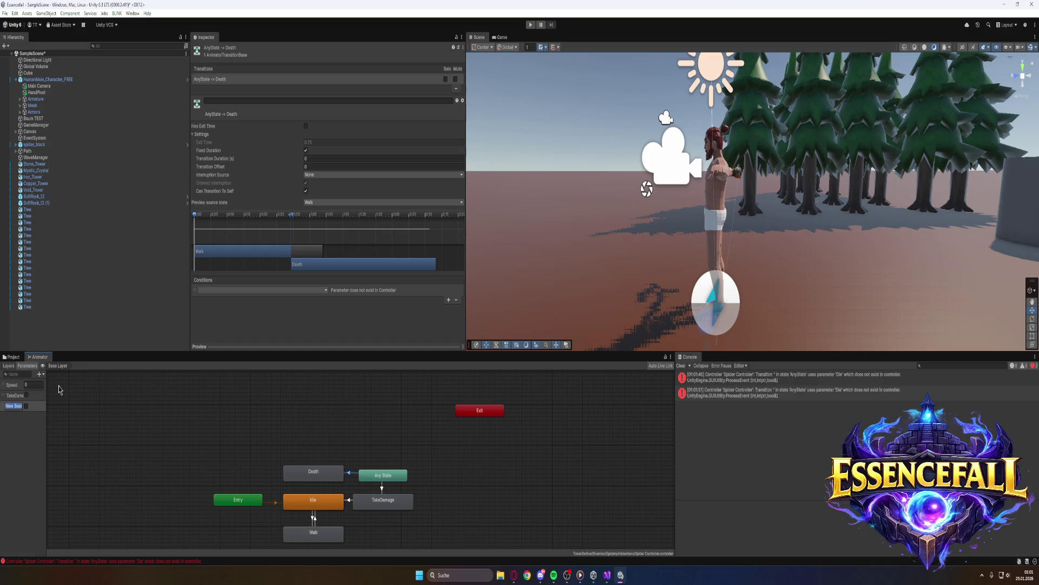
key("BackSpace")
type("isDead")
key("Return")
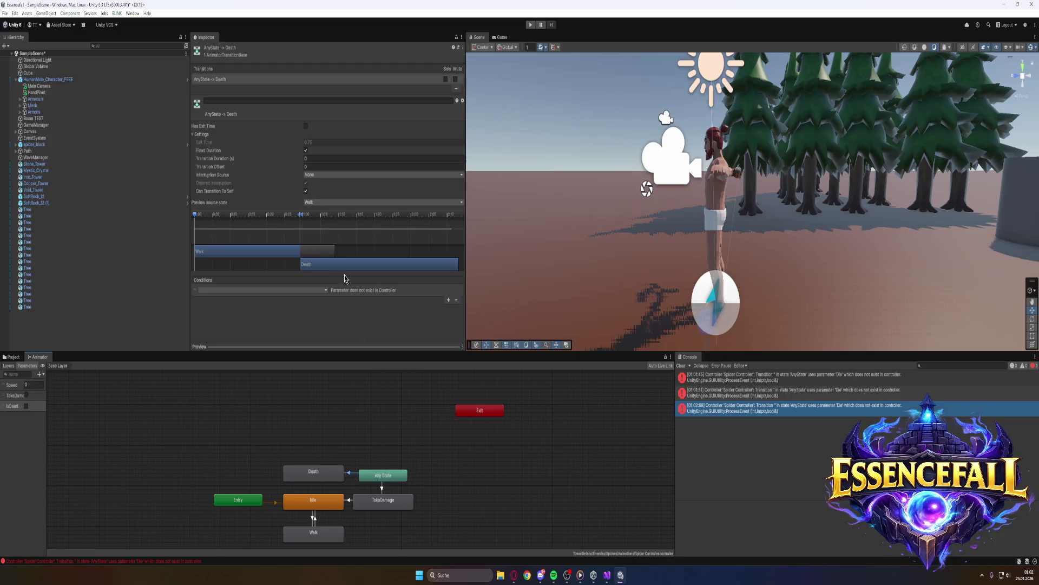
Set the Any State → Death transition condition to IsDead with value true
left_click(324, 291)
left_click(257, 331)
left_click(392, 291)
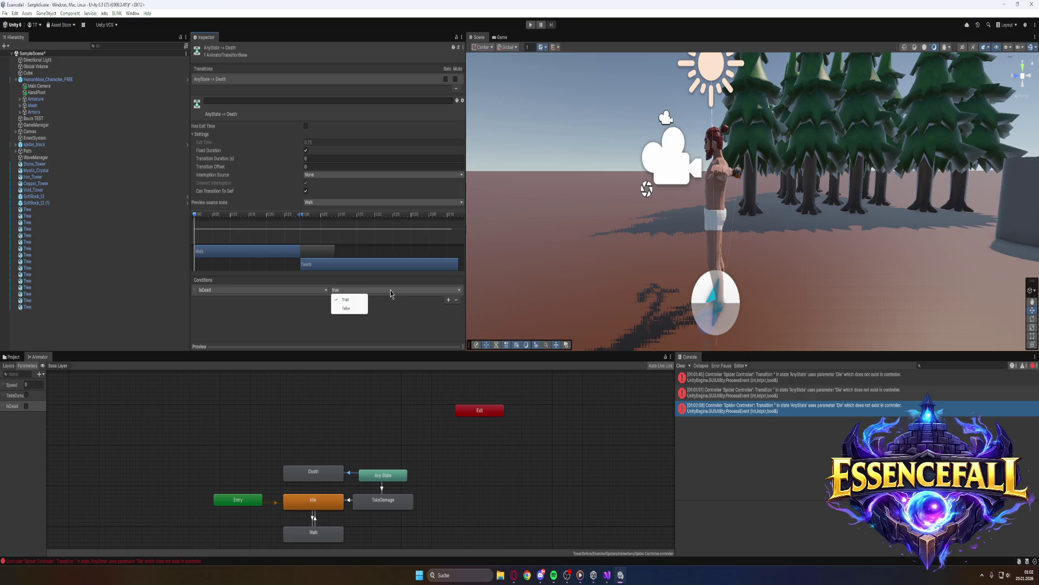
left_click(400, 324)
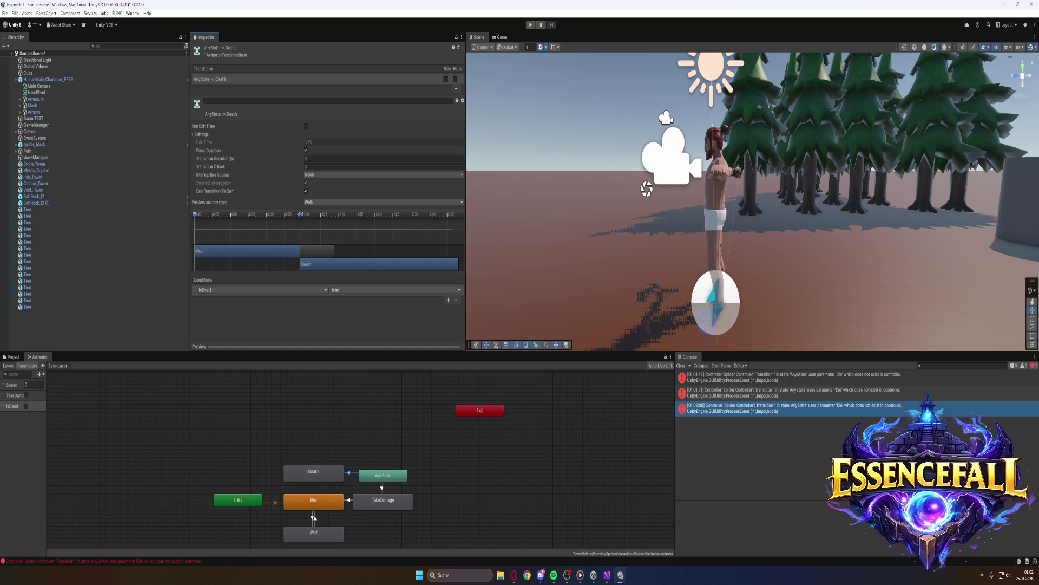
Leave and return to Unity so scripts recompile, then select spider_black in the Hierarchy
key("alt+Tab")
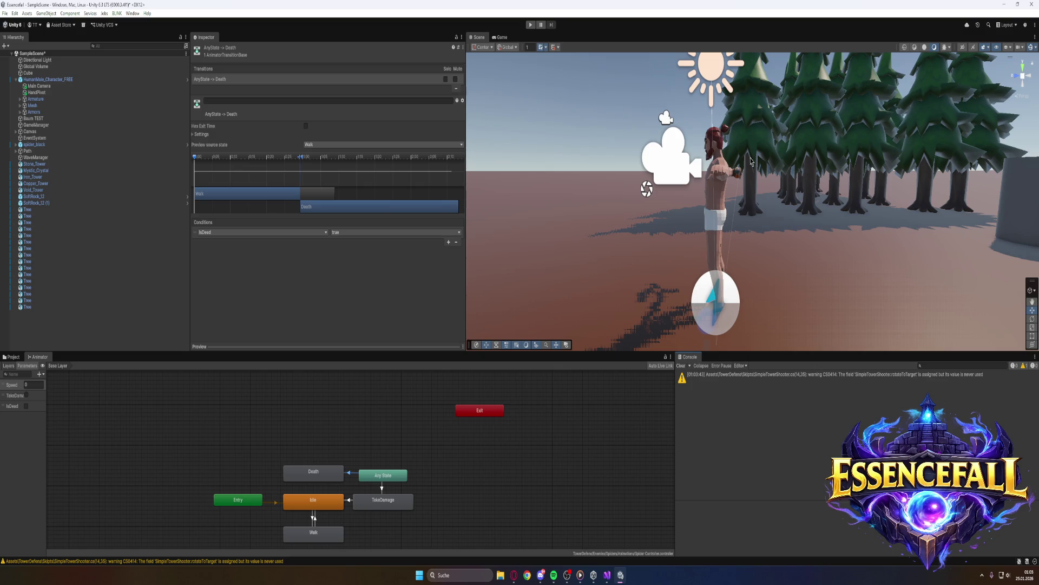
left_click(46, 144)
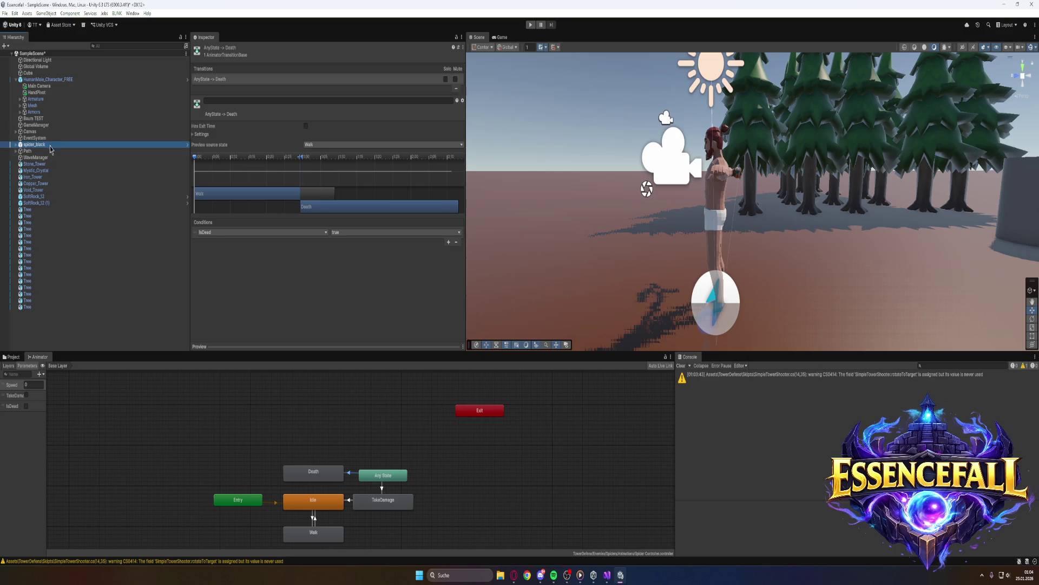
Assign spider_black's Animator to its Enemy Health script, then select the spider_black prefab in Prefabs
scroll(259, 218, "down", 10)
scroll(259, 217, "down", 3)
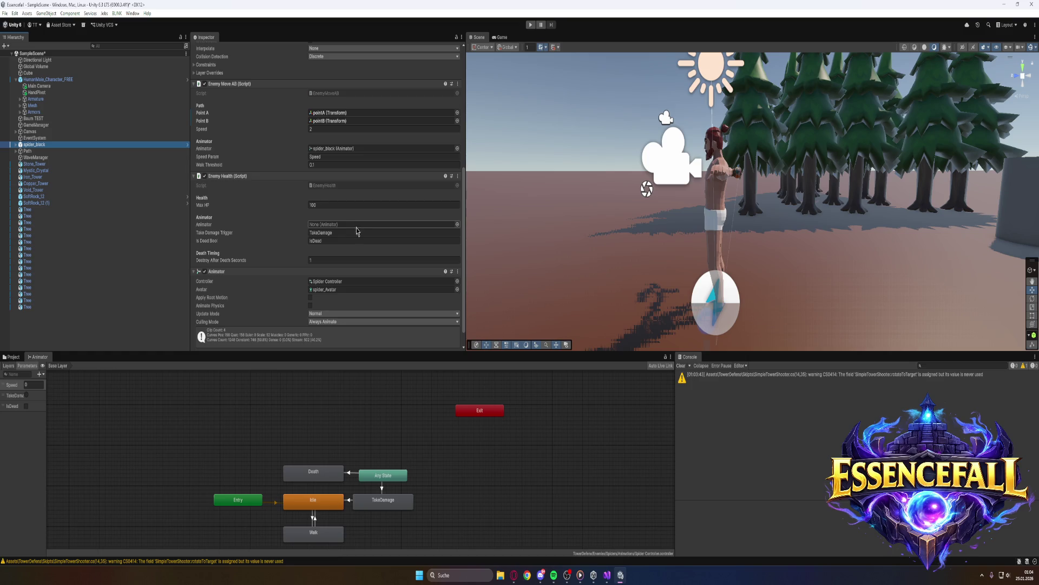
left_click(457, 224)
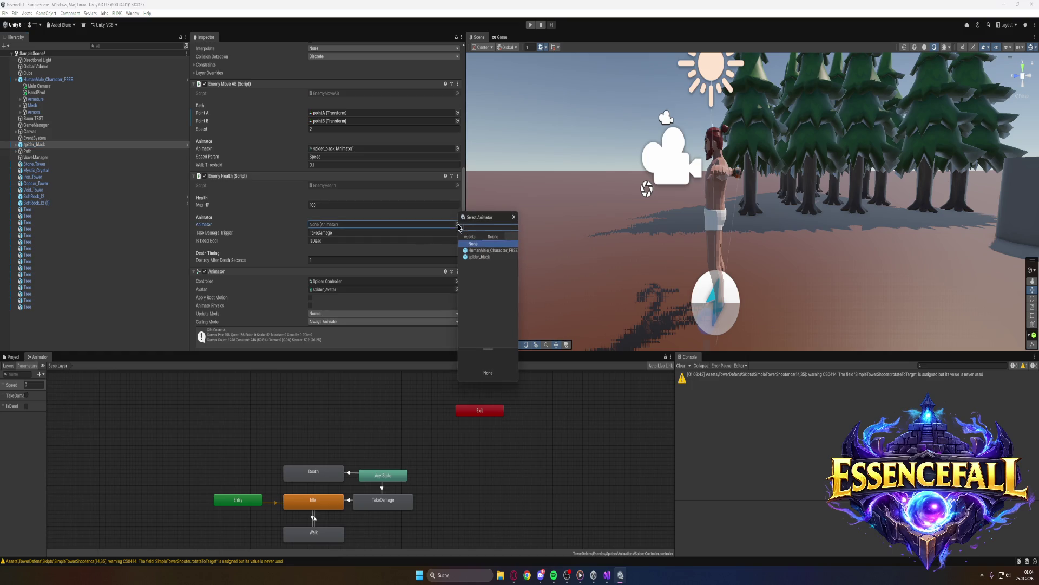
left_click(480, 257)
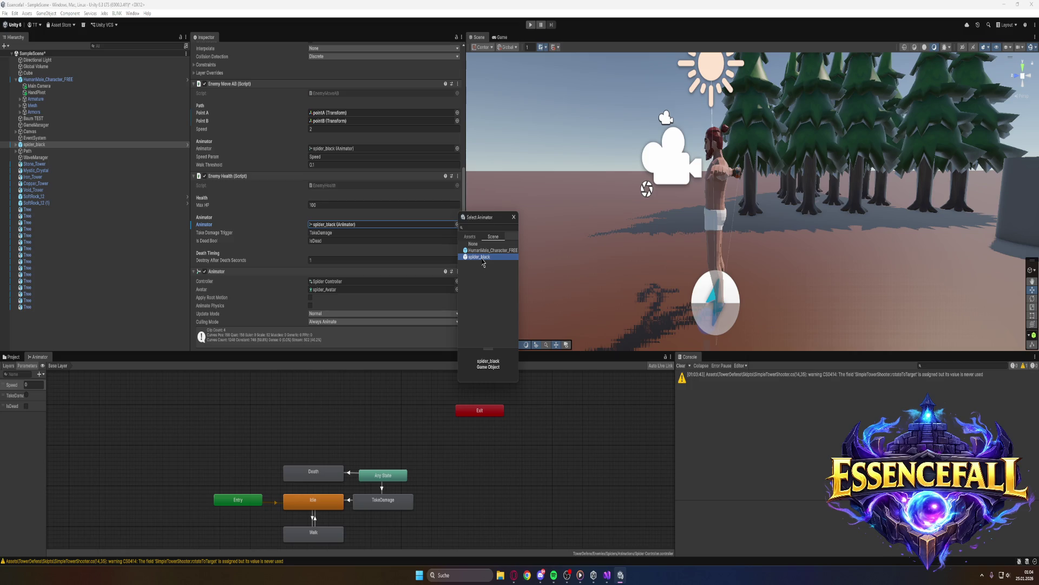
left_click(277, 33)
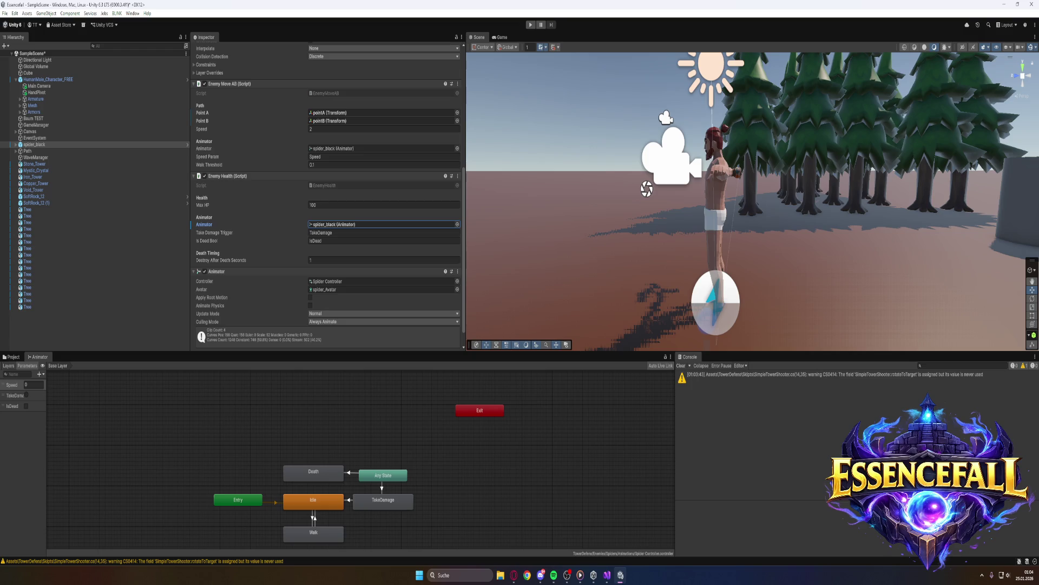
left_click(12, 357)
left_click(124, 404)
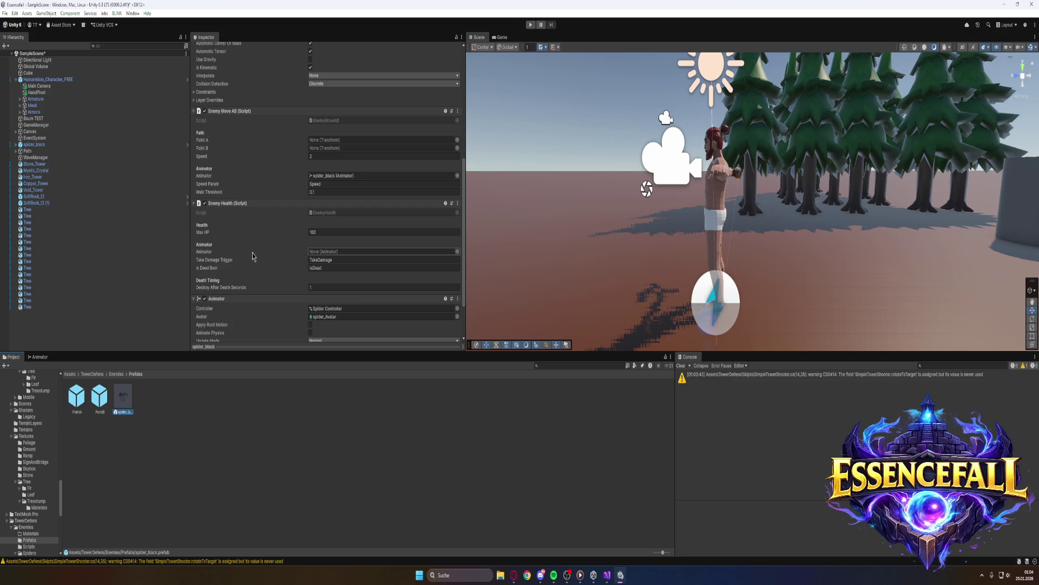
Delete the old spider_black prefab from Enemies/Prefabs
left_click(458, 252)
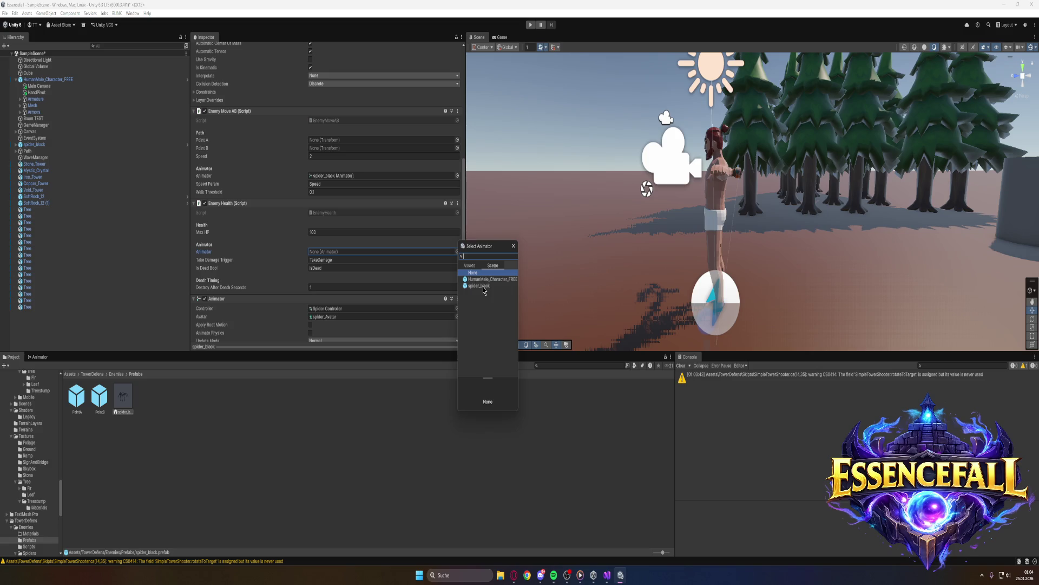
left_click(124, 337)
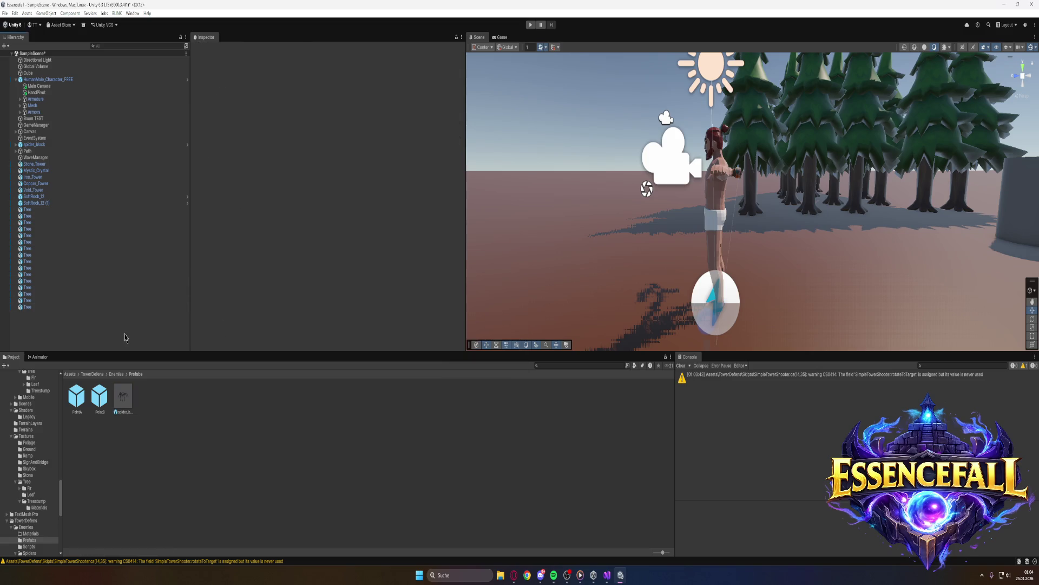
right_click(125, 396)
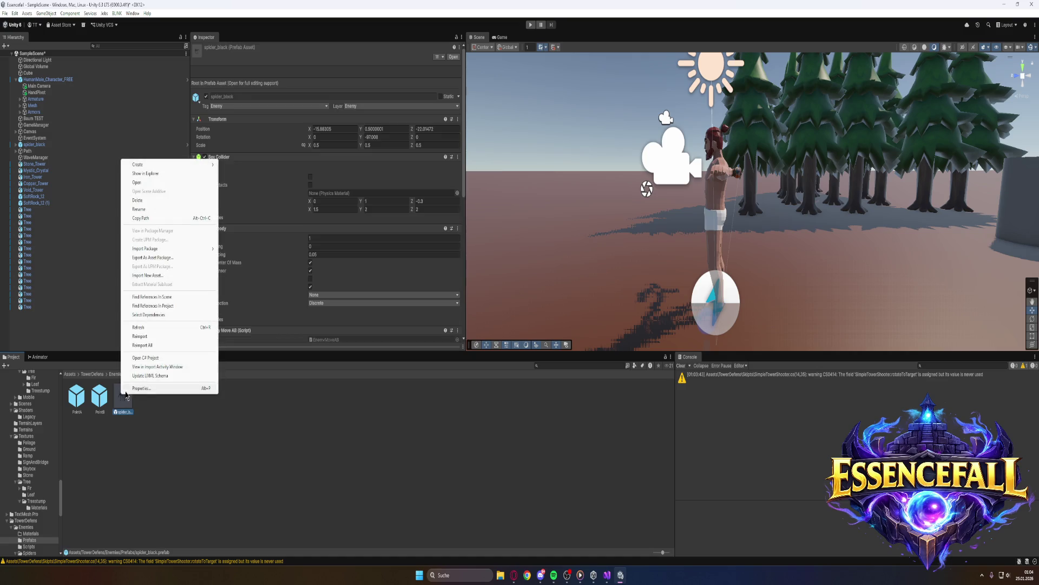
left_click(146, 201)
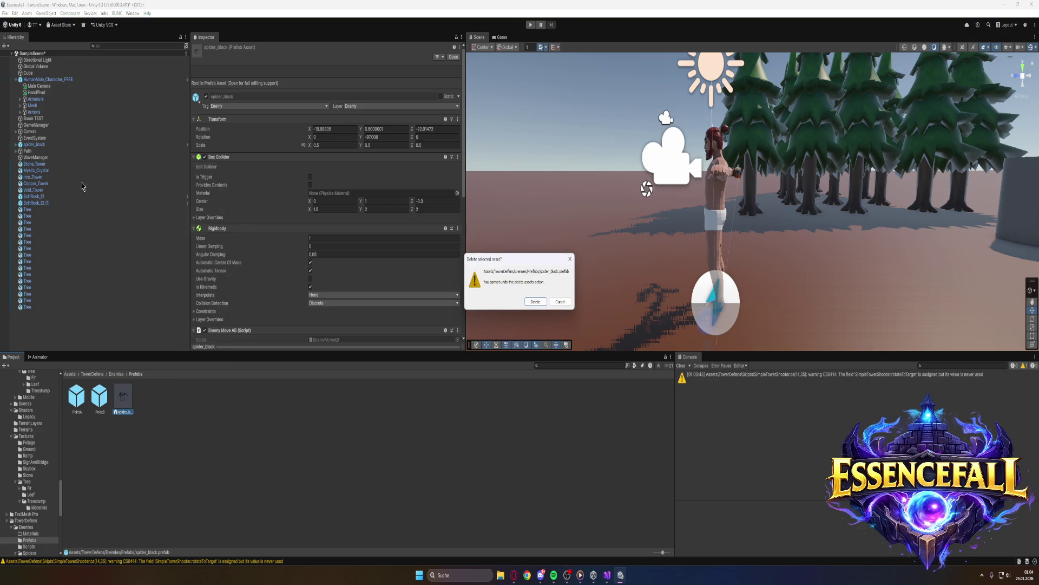
left_click(532, 302)
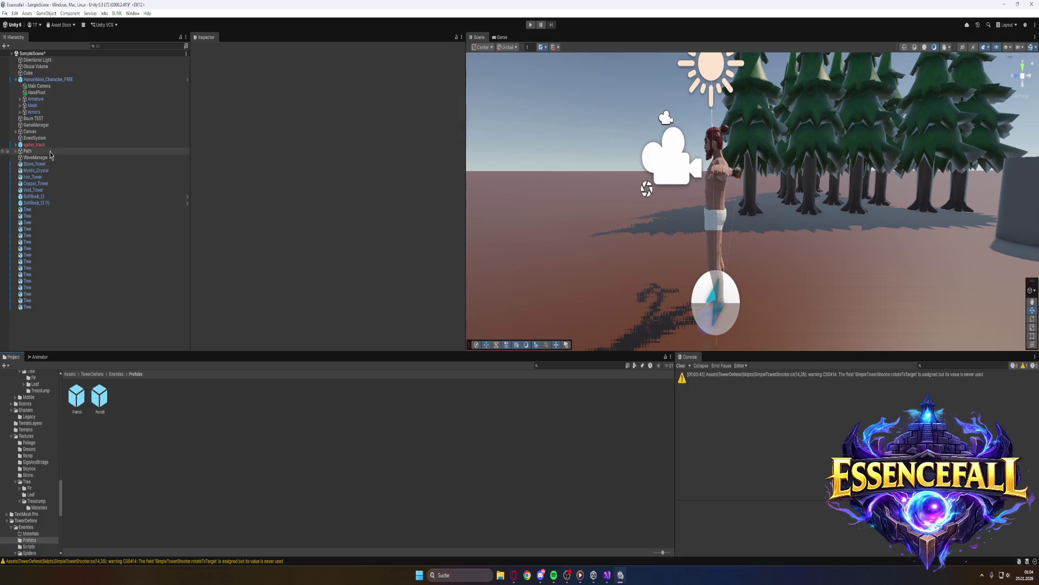
Recreate the spider_black prefab by dragging the scene enemy into the Prefabs folder
left_click_drag(34, 144, 123, 398)
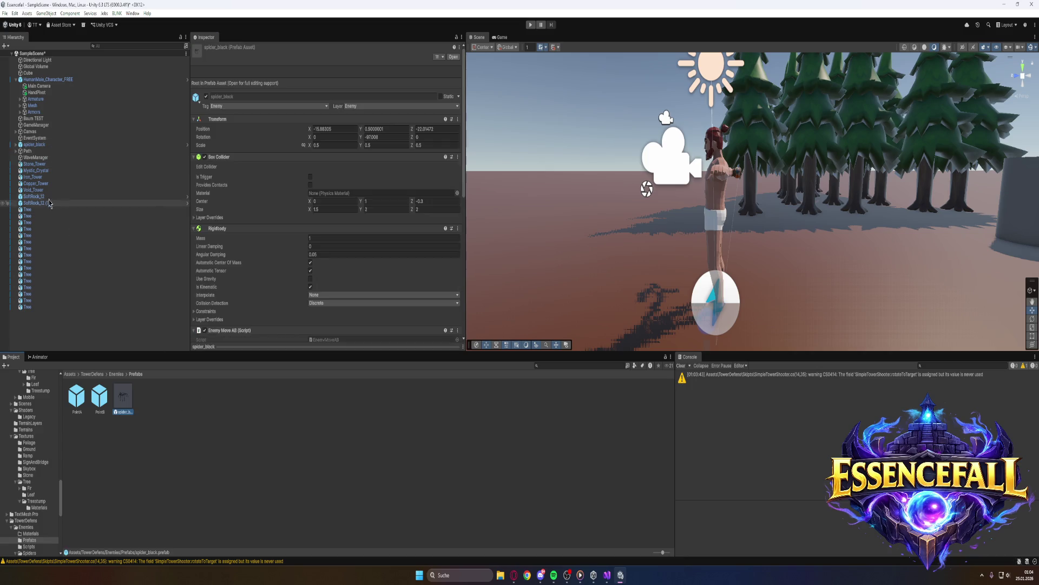
scroll(284, 280, "down", 5)
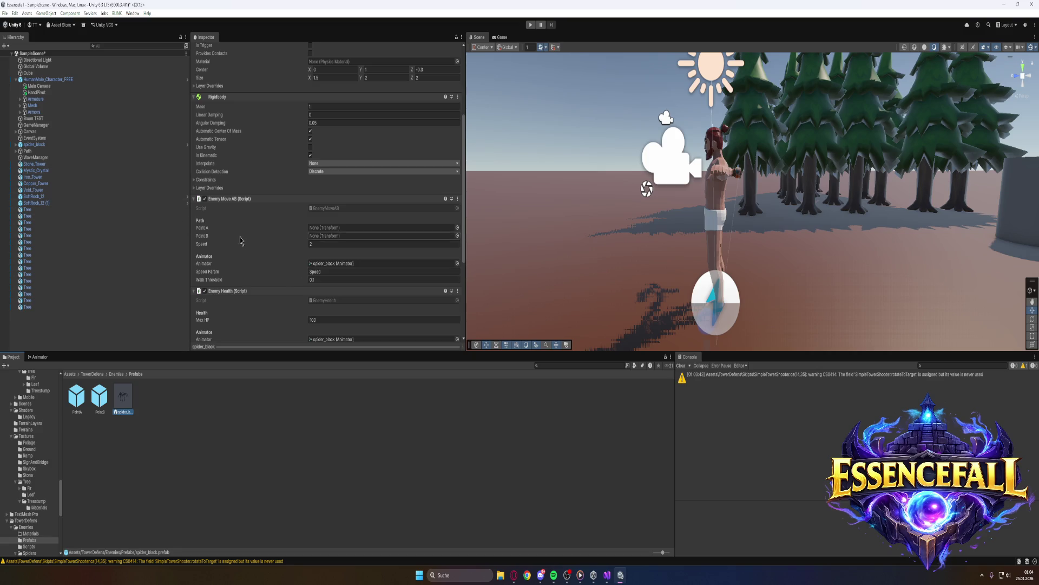
scroll(250, 255, "down", 3)
scroll(250, 255, "down", 3)
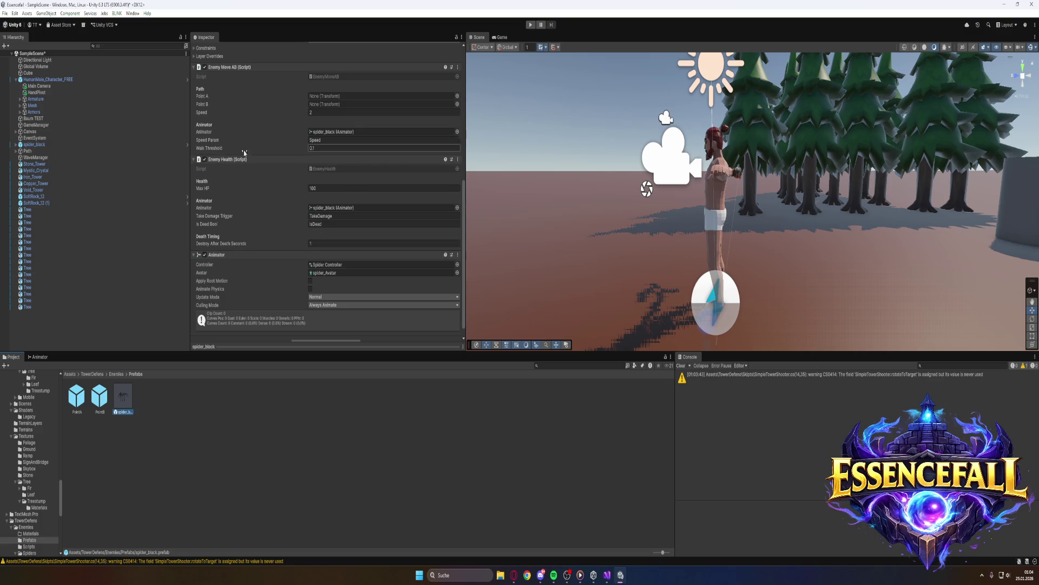
Playtest the scene, advancing and shooting the spiders through the waves up to Wave 12
left_click(531, 25)
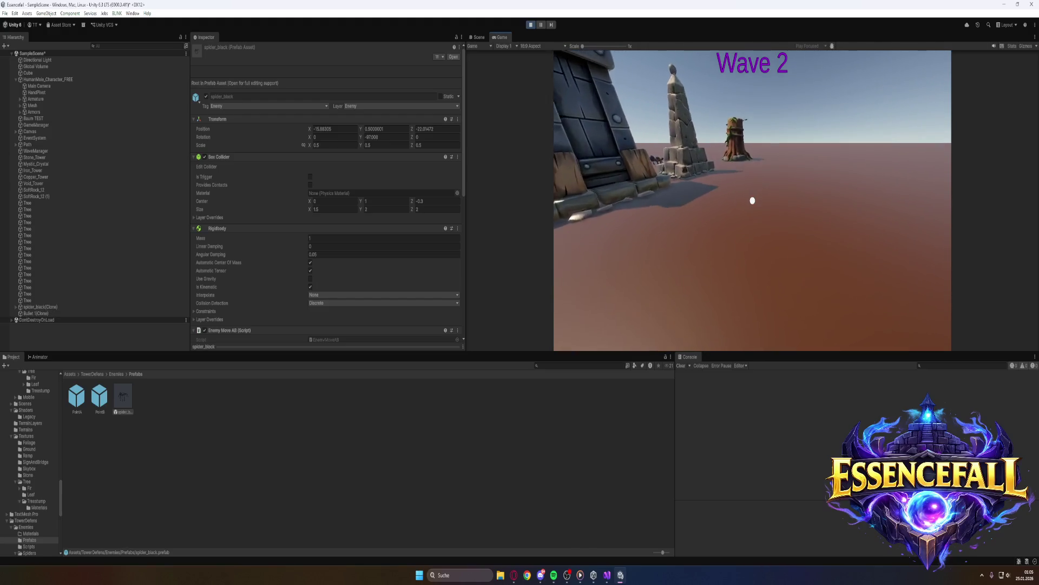
key("w")
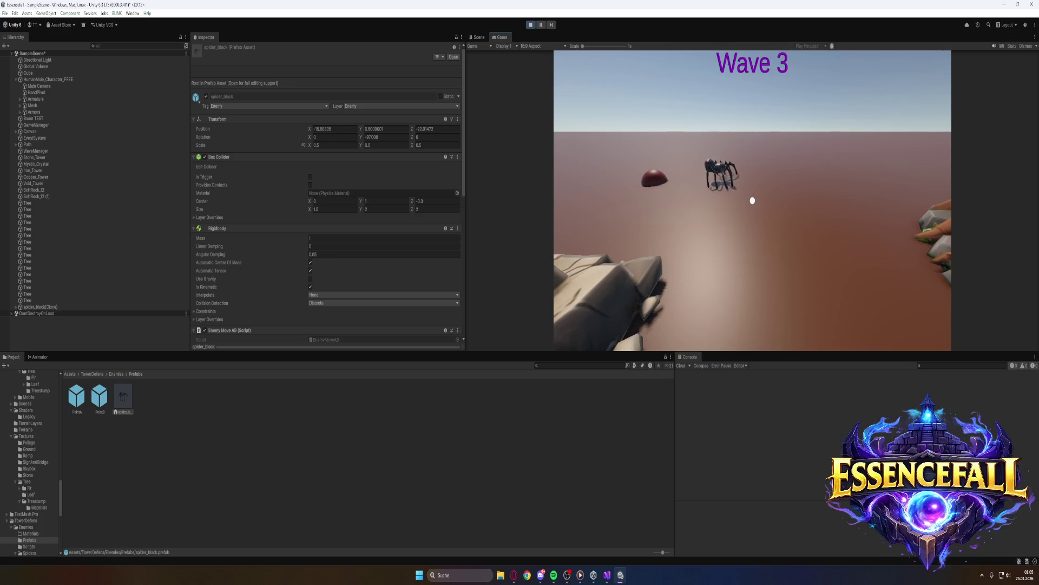
left_click(752, 200)
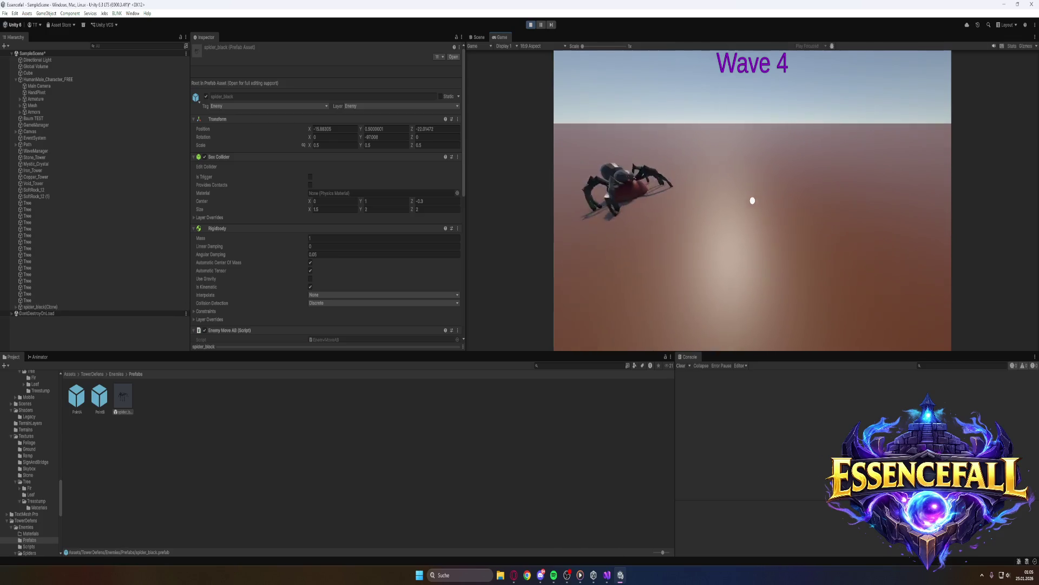
key("w")
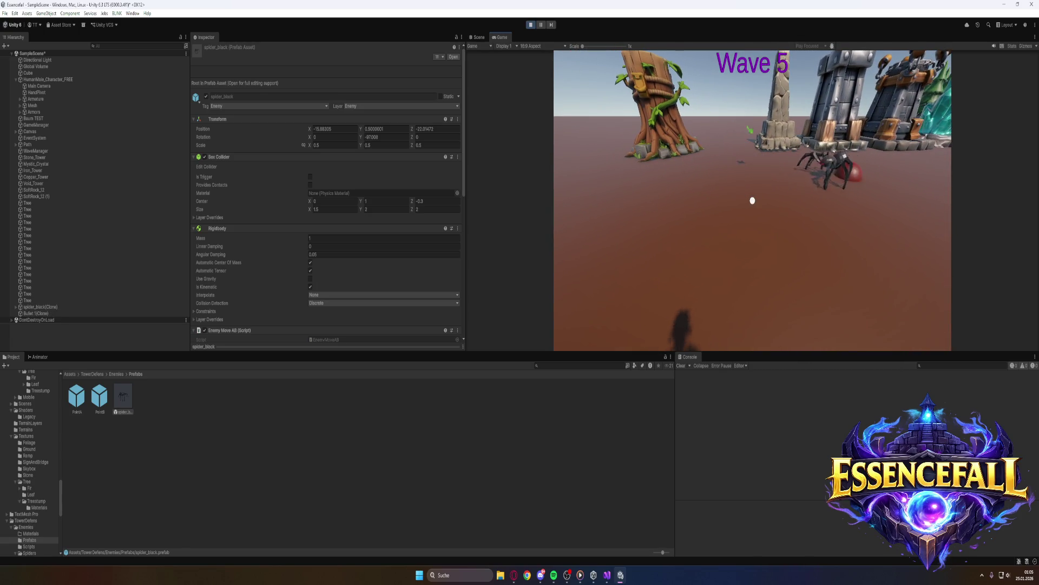
key("super")
left_click(753, 203)
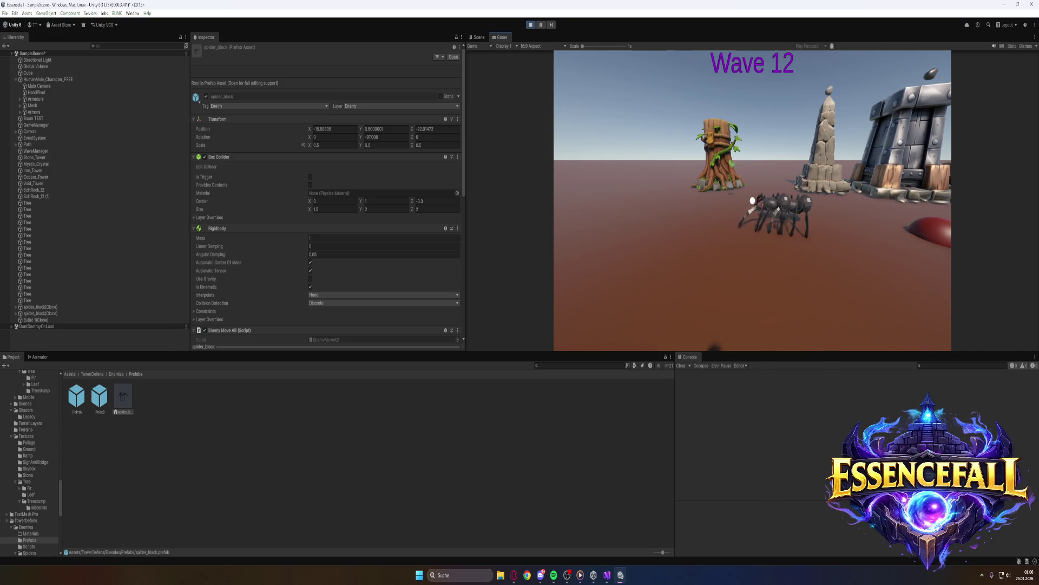
key("super")
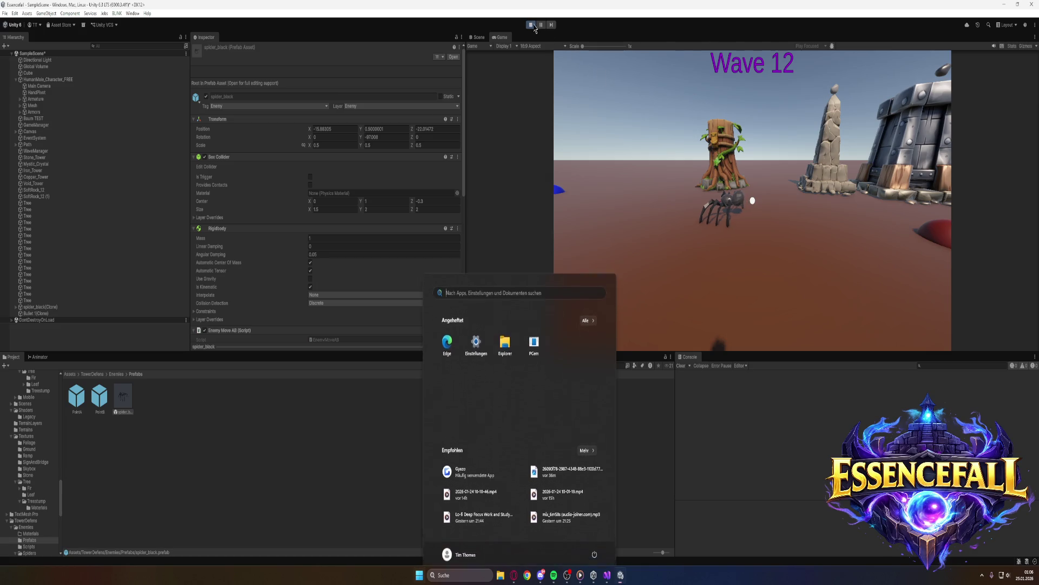
Stop play mode and delete the TakeDamage state from the spider's Animator
left_click(531, 24)
left_click(38, 356)
scroll(390, 497, "down", 1)
left_click(387, 506)
right_click(386, 503)
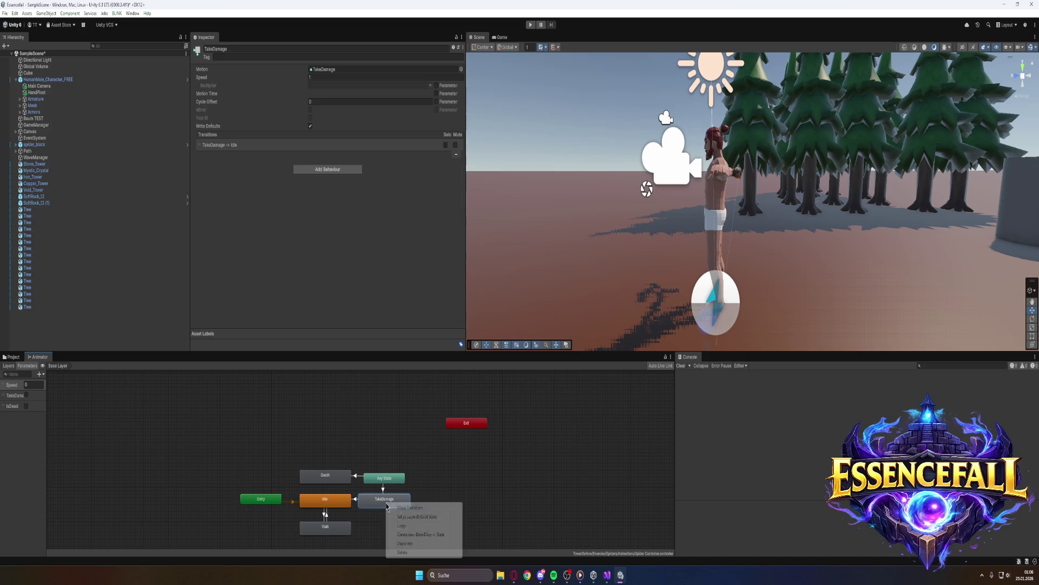
left_click(401, 551)
Rearrange the Any State and Death nodes side by side, then reselect spider_black
mouse_move(378, 482)
left_mouse_down()
mouse_move(228, 394)
mouse_move(260, 487)
left_mouse_up()
left_click_drag(326, 476, 326, 482)
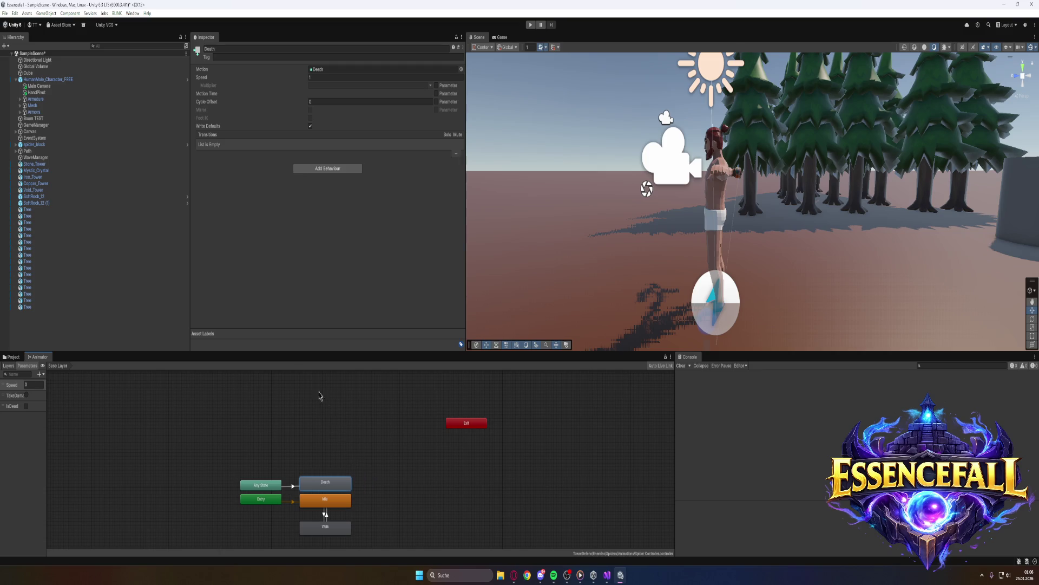
left_click(49, 145)
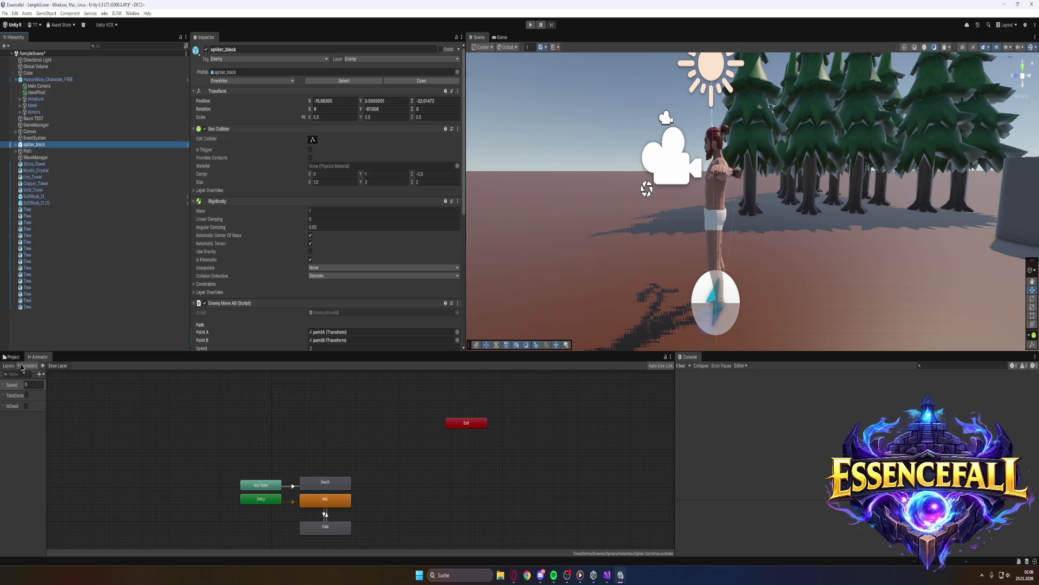
Inspect the spider_black prefab and confirm Destroy After Death Seconds stays at 1
left_click(12, 357)
scroll(263, 321, "down", 4)
scroll(262, 320, "down", 3)
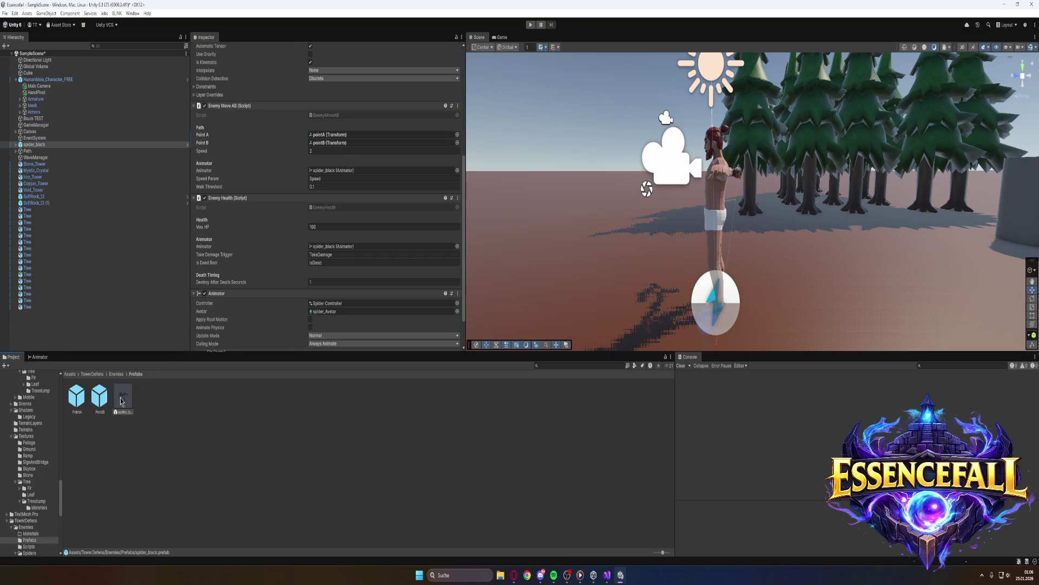
scroll(250, 295, "down", 2)
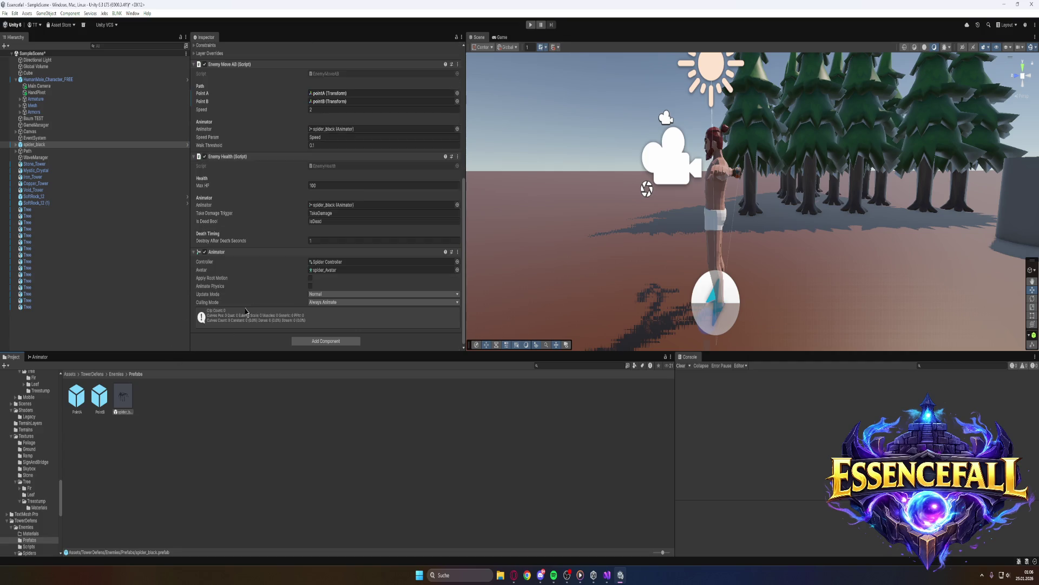
left_click(127, 398)
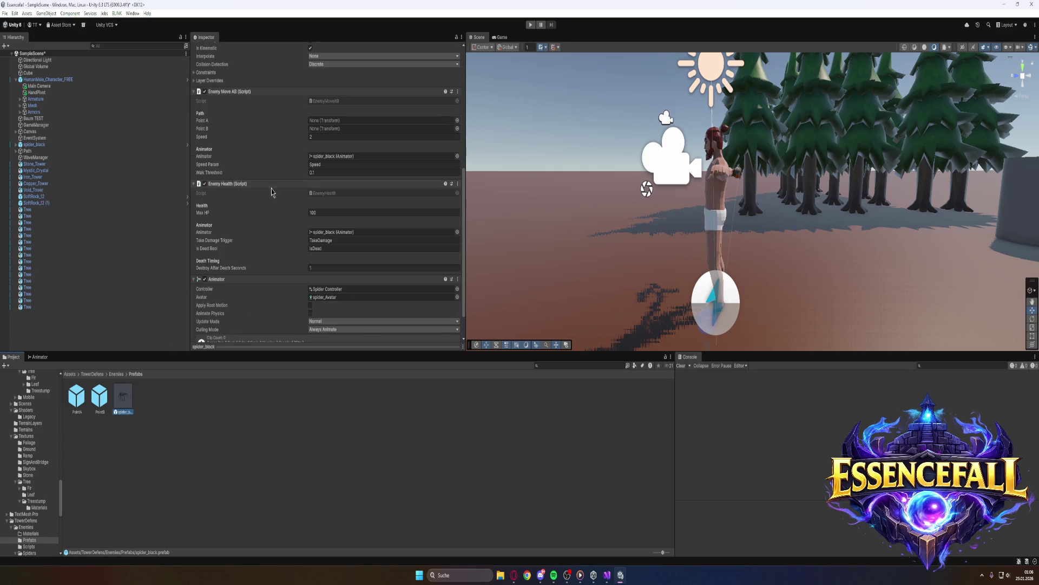
left_click(315, 268)
key("Return")
key("alt+Tab")
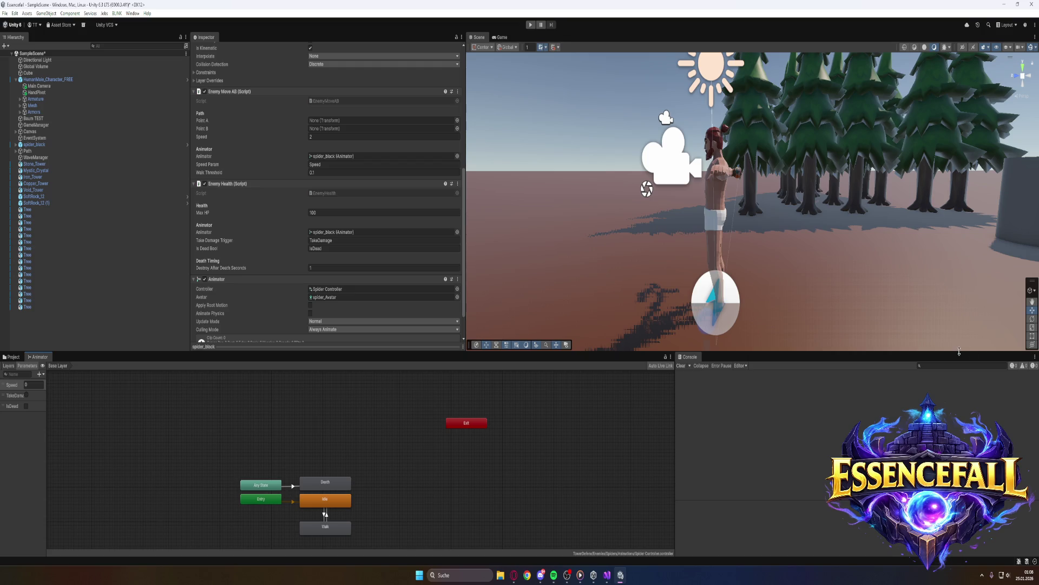
Select the Any State → Death transition to review its IsDead = true condition
left_click(293, 486)
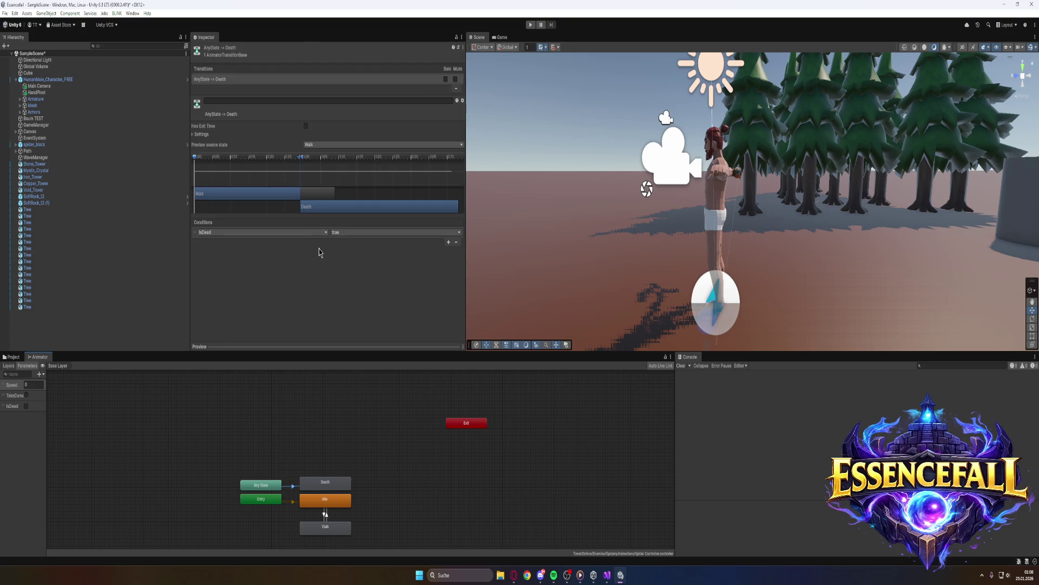
Disable Fixed Duration on the Any State → Death transition, screenshot it with Gyazo, and replay
left_click(194, 135)
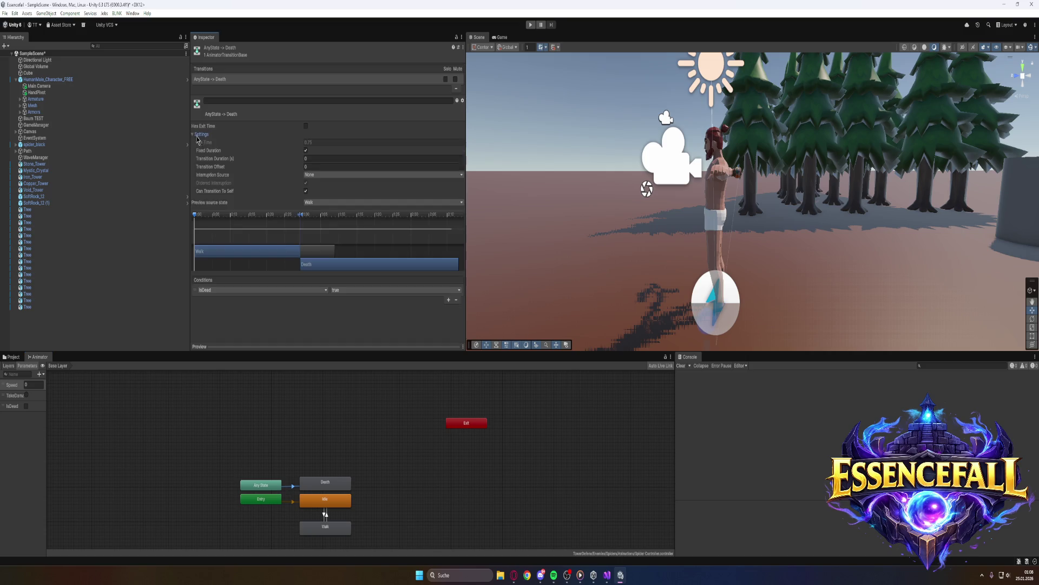
left_click(306, 150)
key("super")
type("g")
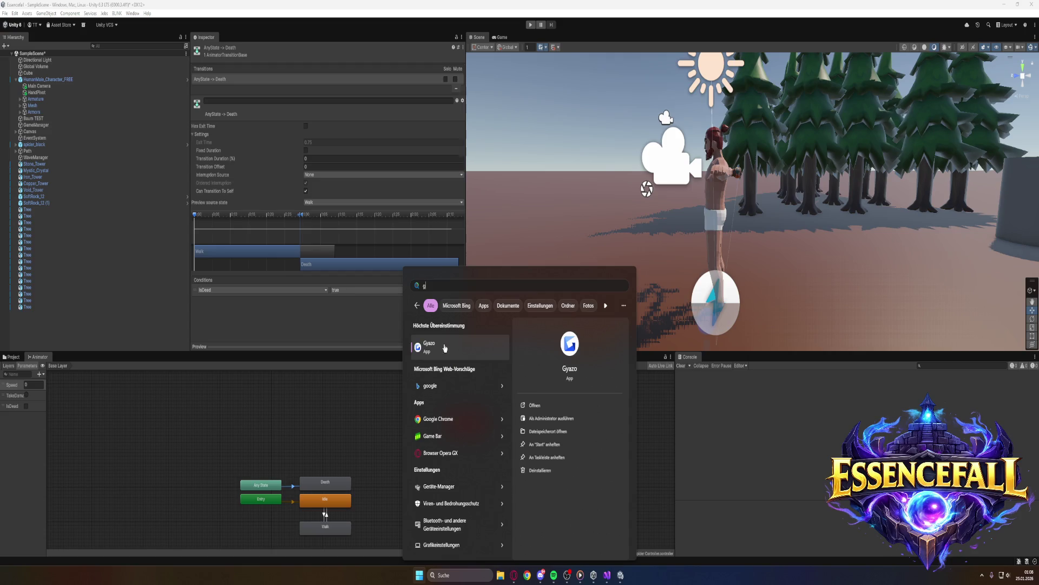
left_click(445, 347)
mouse_move(0, 0)
left_mouse_down()
mouse_move(523, 565)
mouse_move(515, 552)
left_mouse_up()
left_click(530, 24)
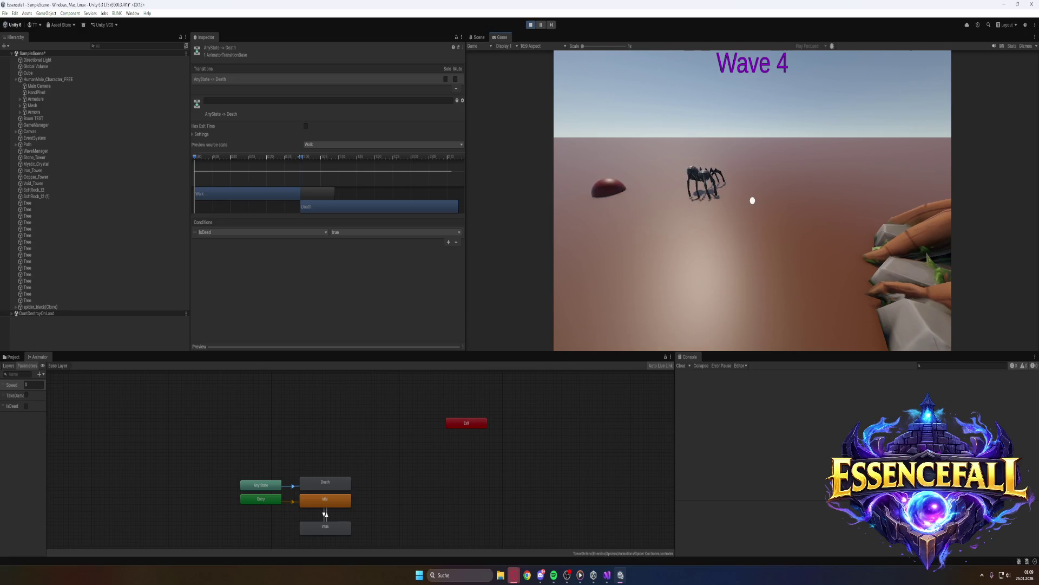
Stop the playtest and select spider_black to view Enemy Move AB and Enemy Health (Max HP 100)
key("super")
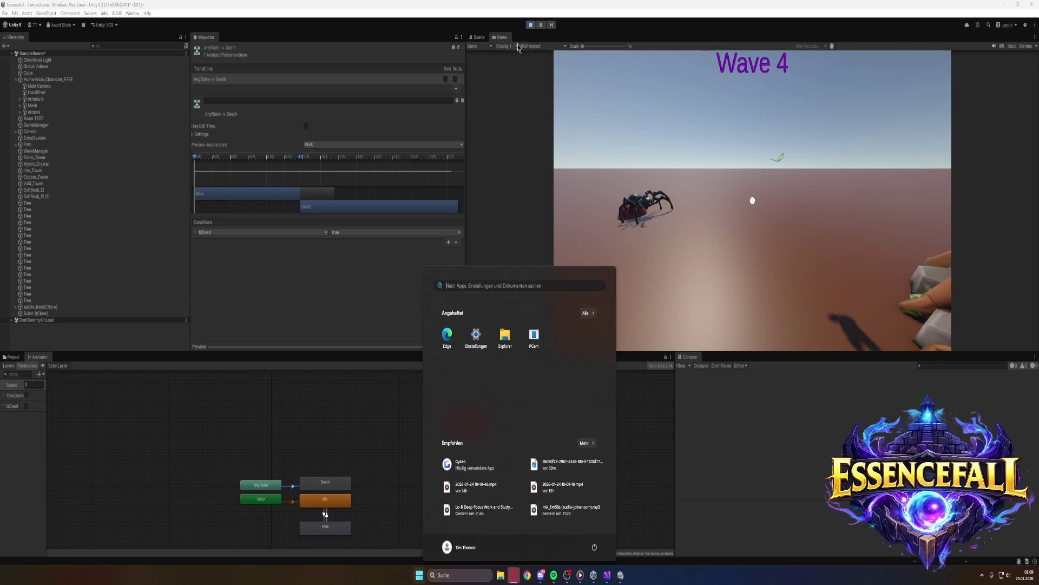
left_click(533, 26)
left_click(52, 145)
scroll(262, 307, "down", 5)
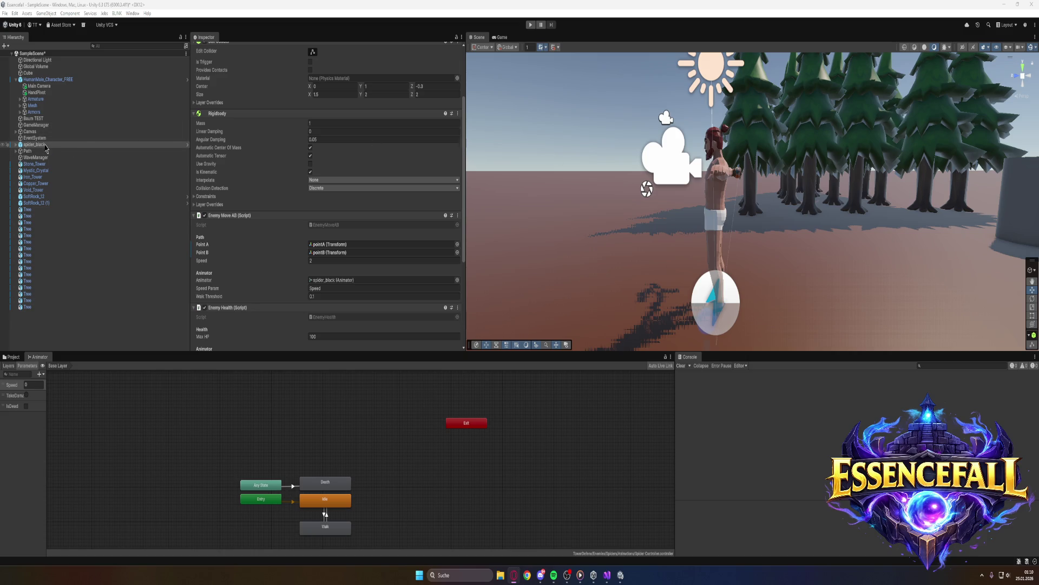
Change spider_black's Enemy Health Destroy After Death Seconds from 1.5 to 1.2
scroll(296, 235, "down", 5)
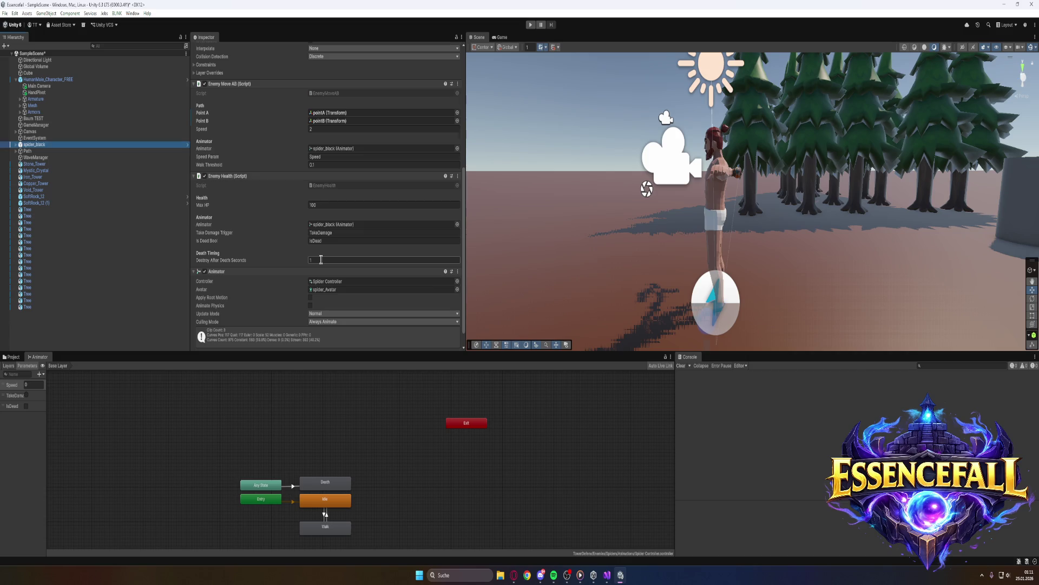
scroll(321, 263, "down", 3)
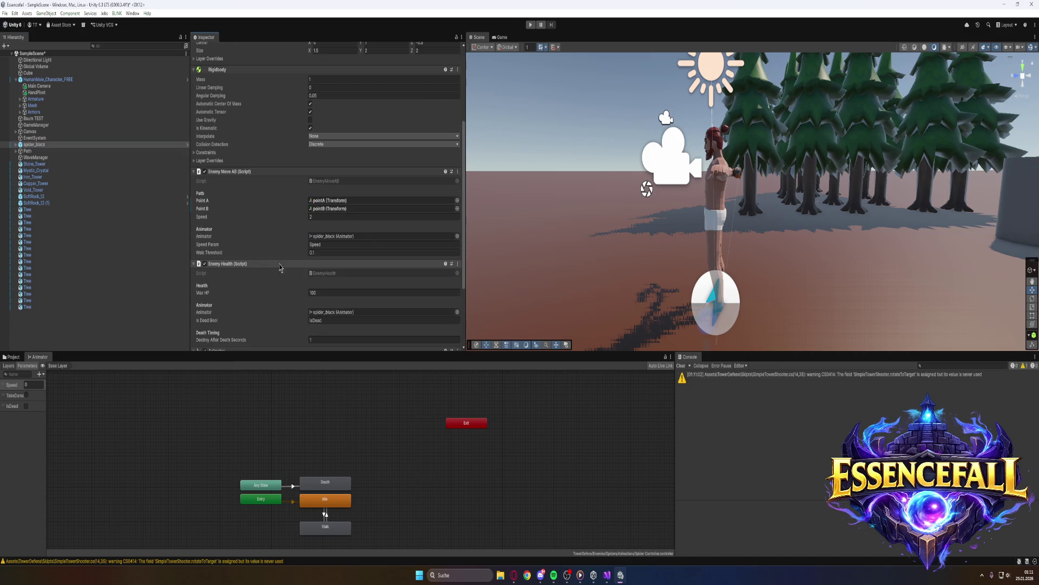
scroll(289, 273, "down", 2)
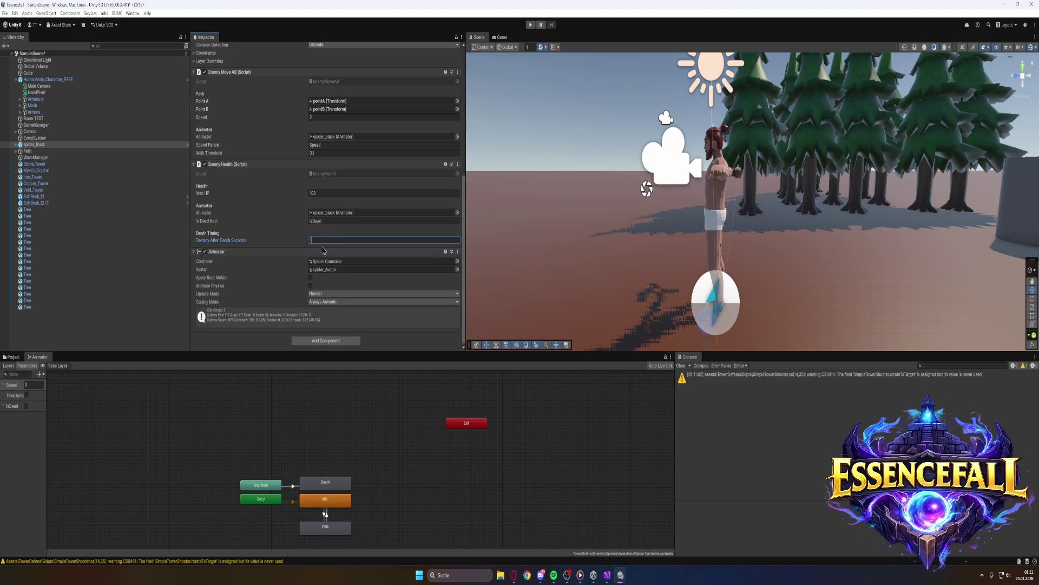
type(",5")
key("BackSpace")
type("2")
left_click(442, 32)
Run Play mode, fly the camera forward with W past the towers to watch the waves, then stop
left_click(530, 24)
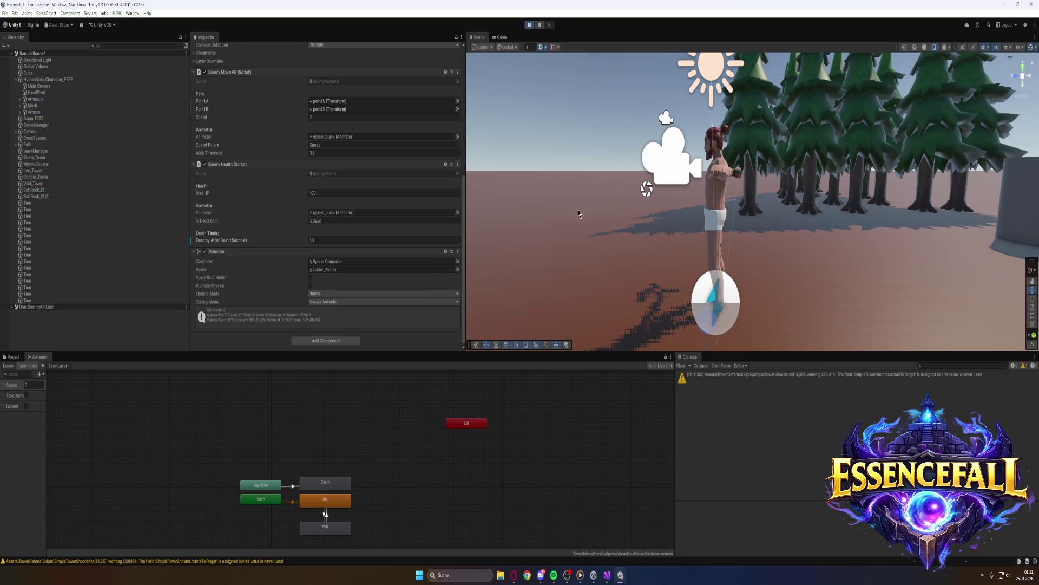
key("w")
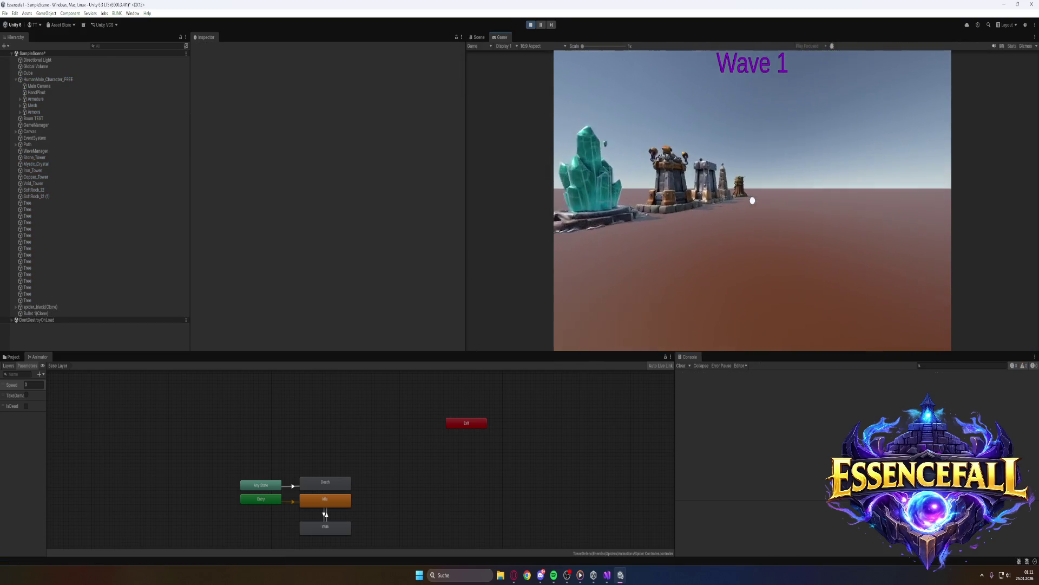
key("w")
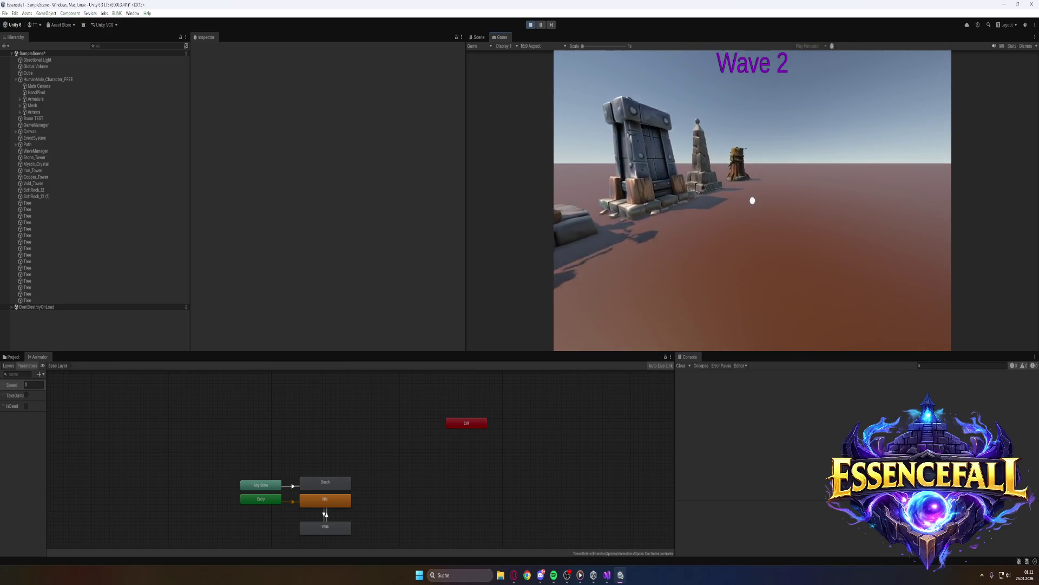
key("w")
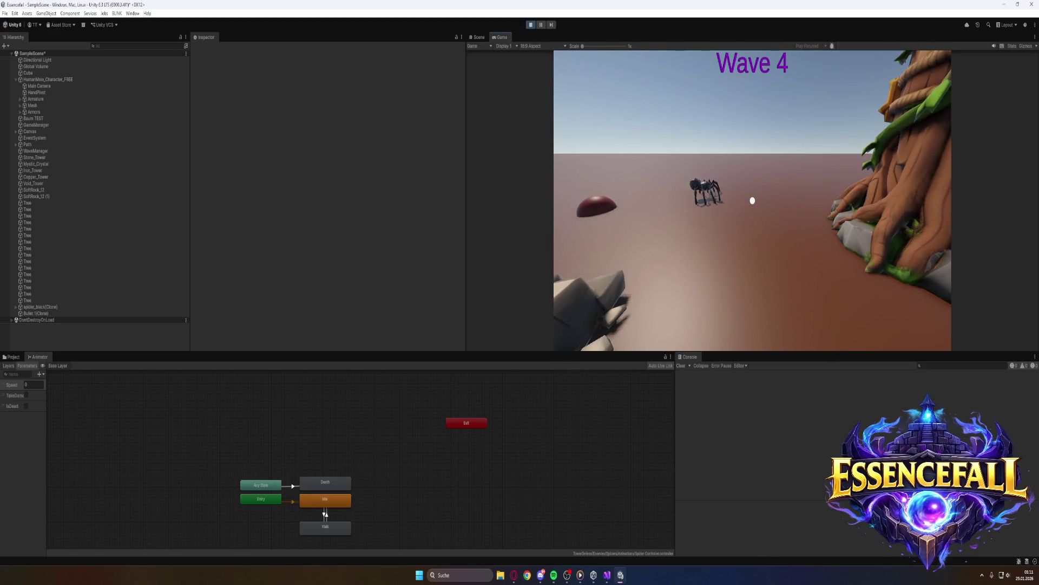
key("super")
left_click(531, 24)
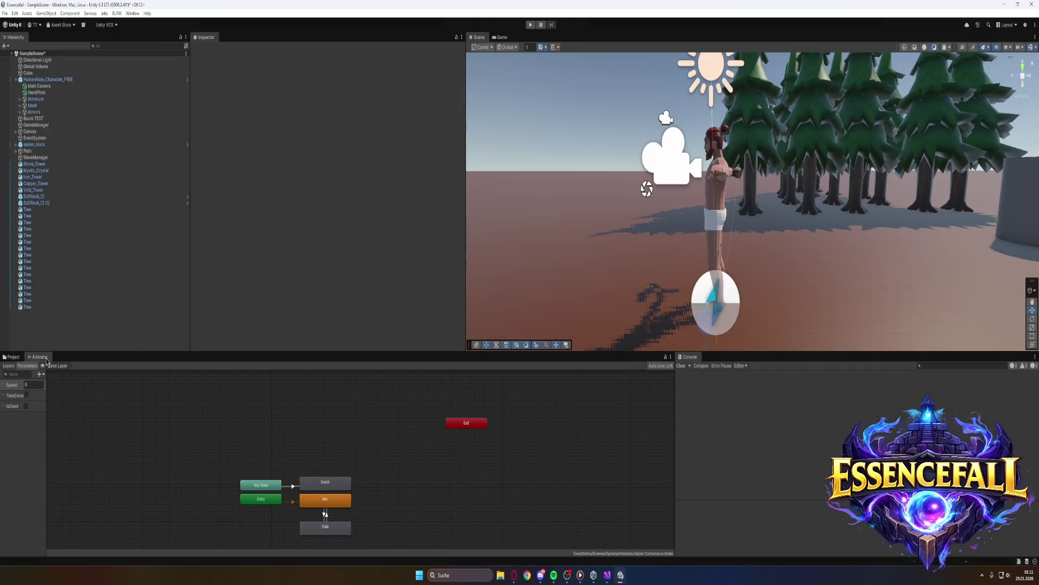
Inspect the old spider_black prefab in Enemies/Prefabs, then delete it
left_click(12, 357)
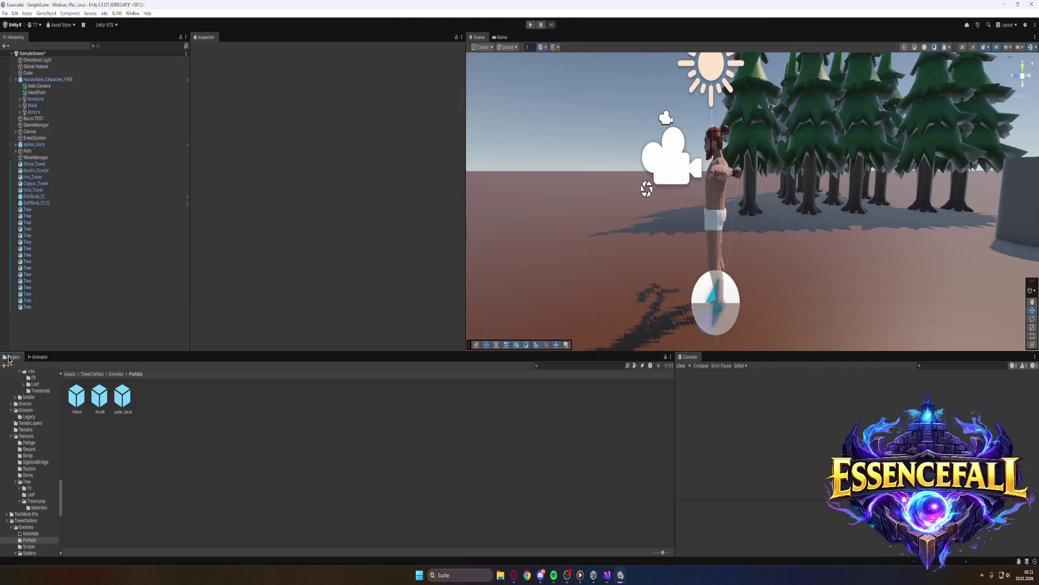
left_click(129, 405)
scroll(273, 278, "down", 5)
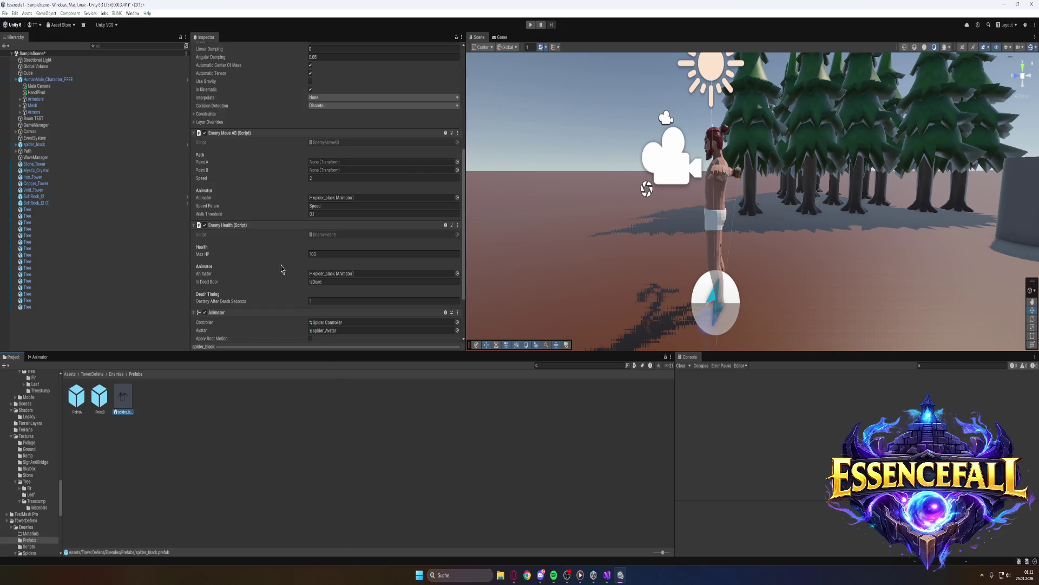
scroll(284, 249, "down", 3)
scroll(281, 256, "down", 3)
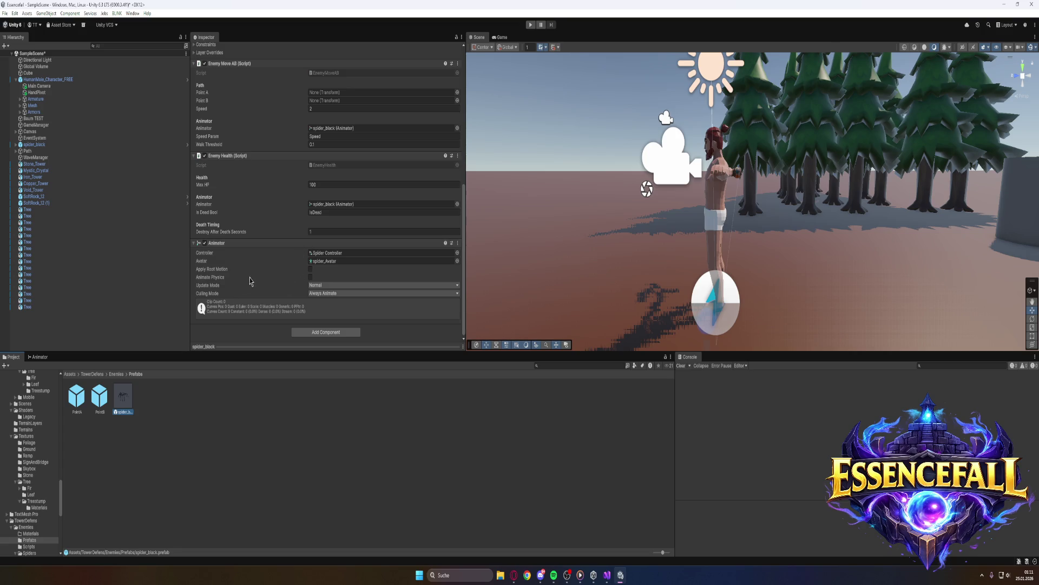
right_click(131, 401)
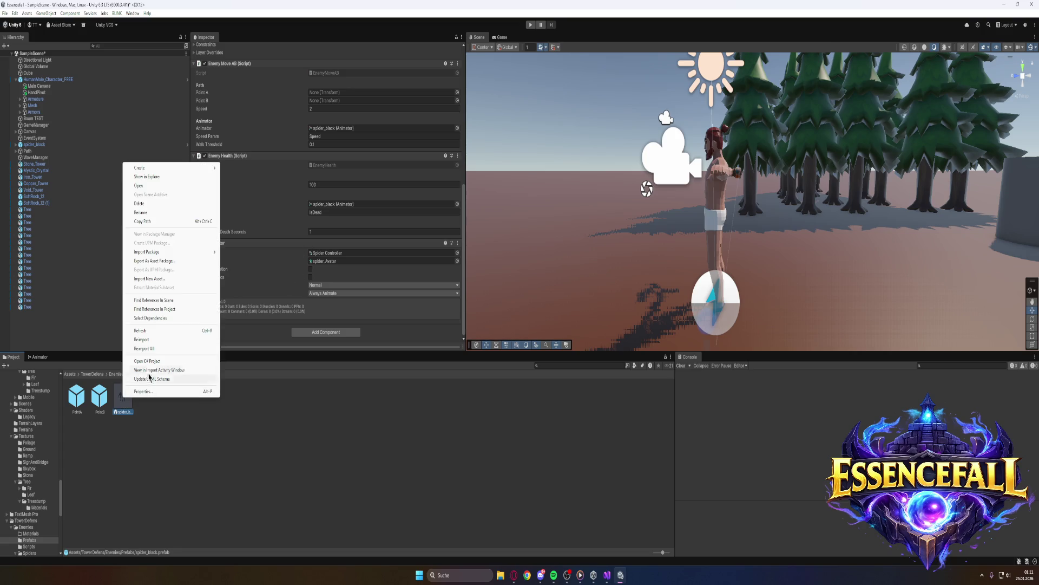
left_click(146, 204)
left_click(533, 302)
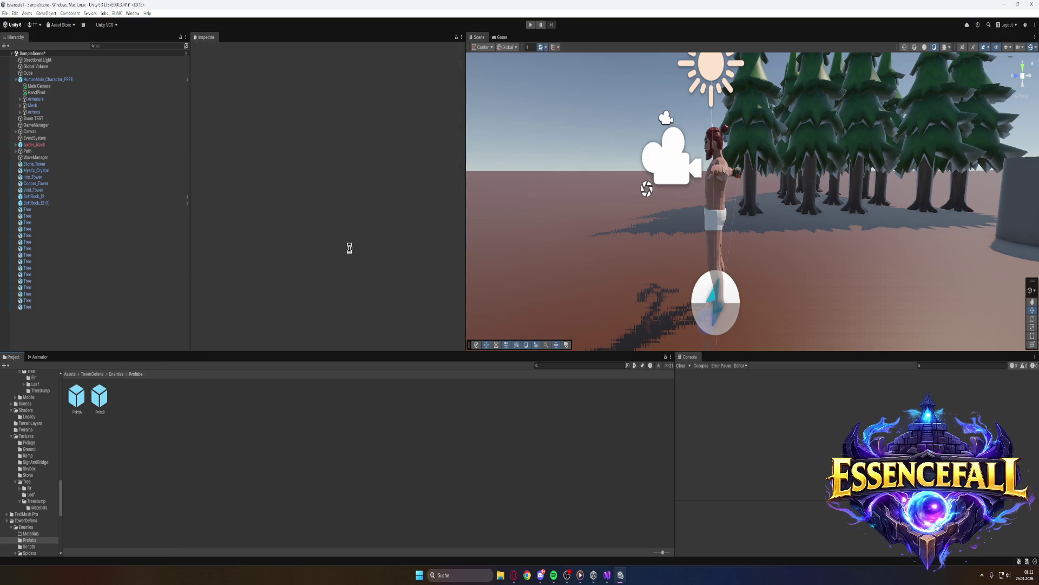
Drag the scene spider_black into Prefabs as a new prefab and check its 1.2-second death delay
left_click_drag(143, 374, 130, 393)
scroll(272, 271, "down", 8)
scroll(272, 258, "down", 2)
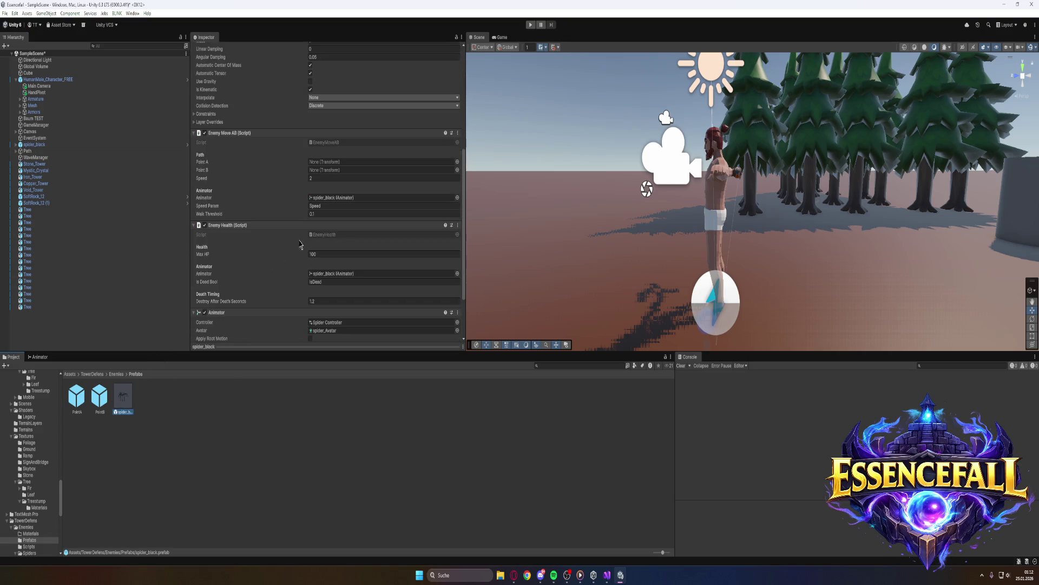
scroll(285, 269, "down", 2)
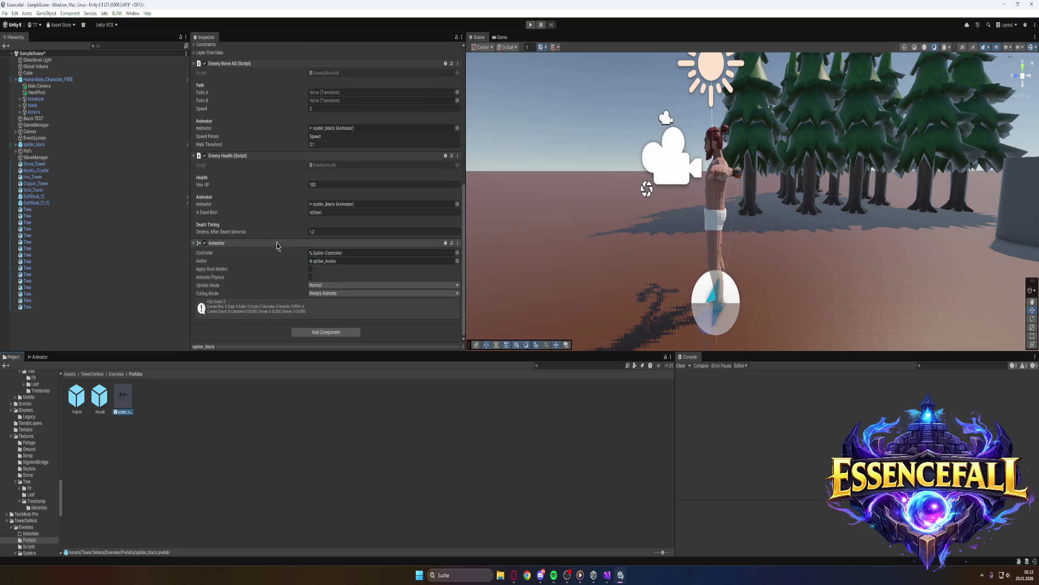
scroll(289, 276, "down", 1)
scroll(287, 276, "up", 4)
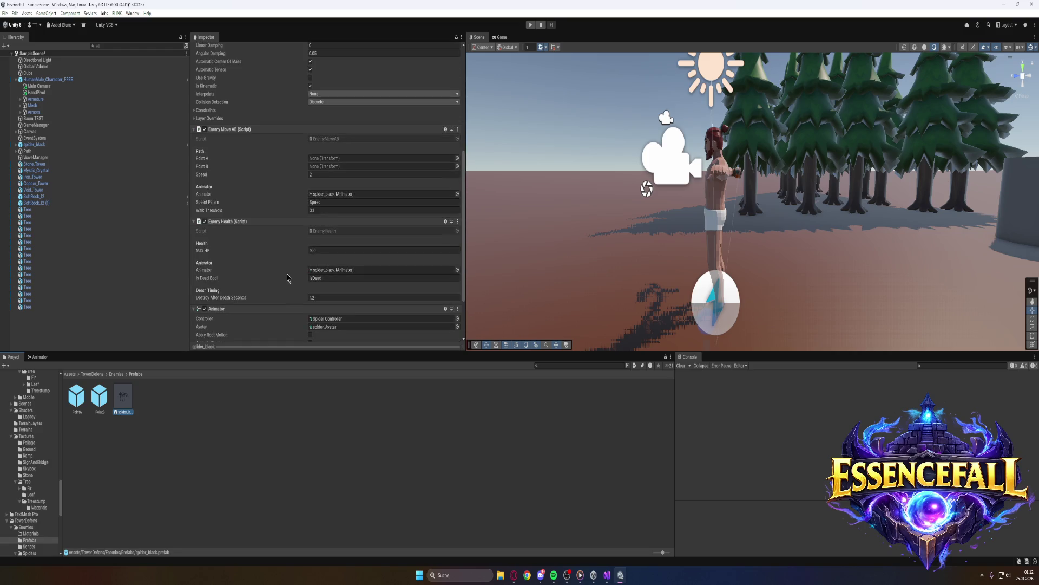
scroll(288, 272, "up", 2)
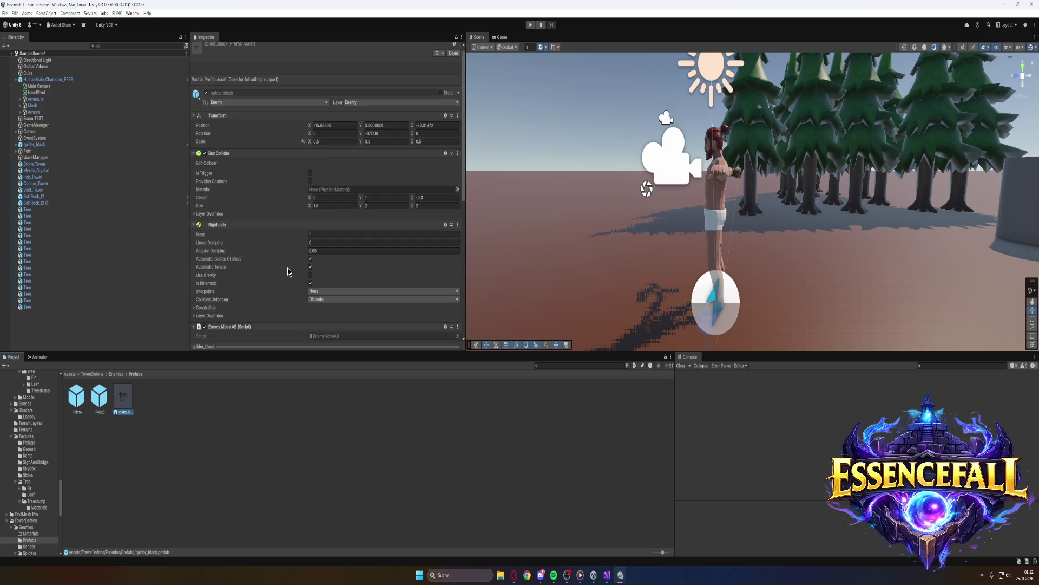
scroll(269, 246, "up", 1)
mouse_move(250, 159)
left_mouse_down()
mouse_move(43, 147)
mouse_move(41, 132)
mouse_move(42, 148)
left_mouse_up()
left_click(43, 148)
scroll(277, 248, "down", 6)
scroll(277, 248, "down", 2)
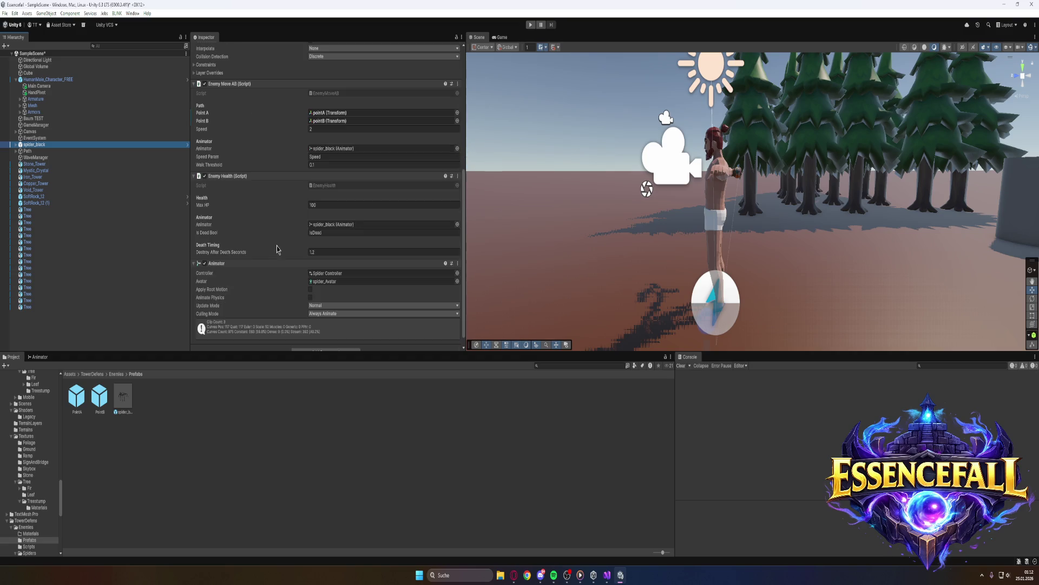
Capture the editor's upper-left area with the Snipping Tool
key("super")
type("snip")
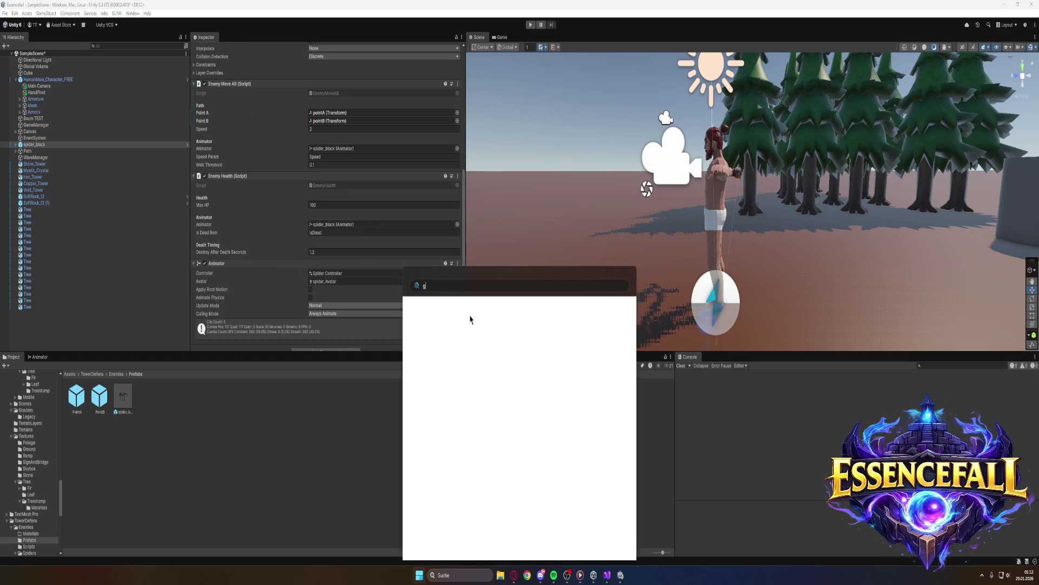
key("Return")
mouse_move(0, 0)
left_mouse_down()
mouse_move(92, 115)
mouse_move(476, 500)
left_mouse_up()
right_click(476, 500)
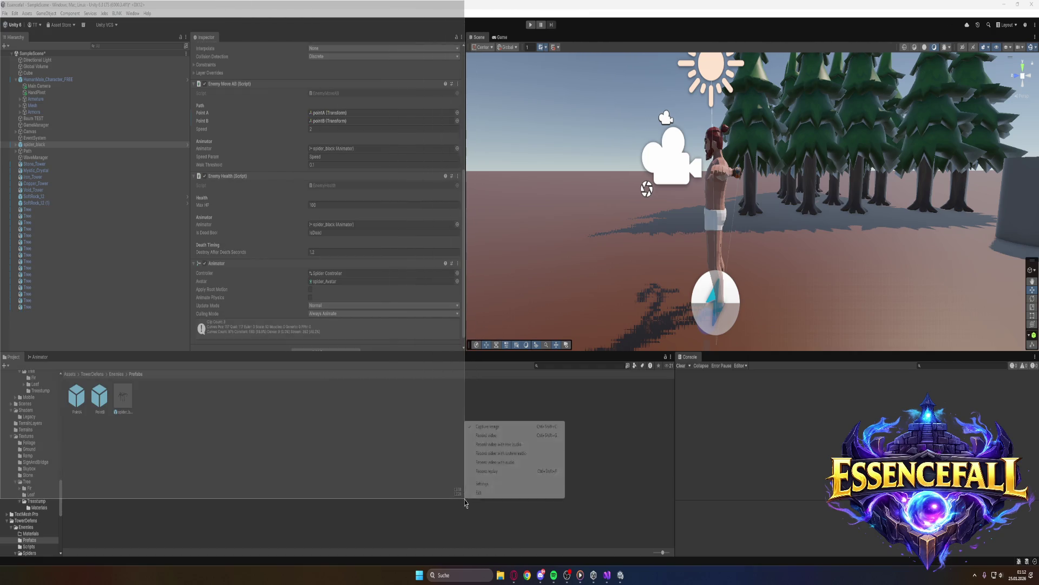
left_click(477, 493)
Show the spider's Animator state graph and capture the full screen with Gyazo
left_click(40, 358)
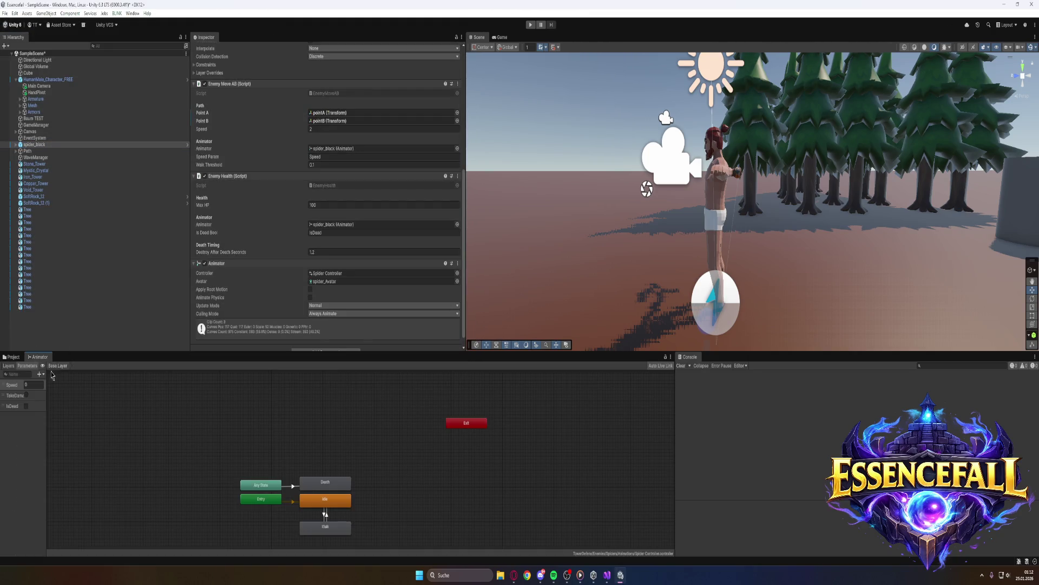
key("super")
type("google Chrome")
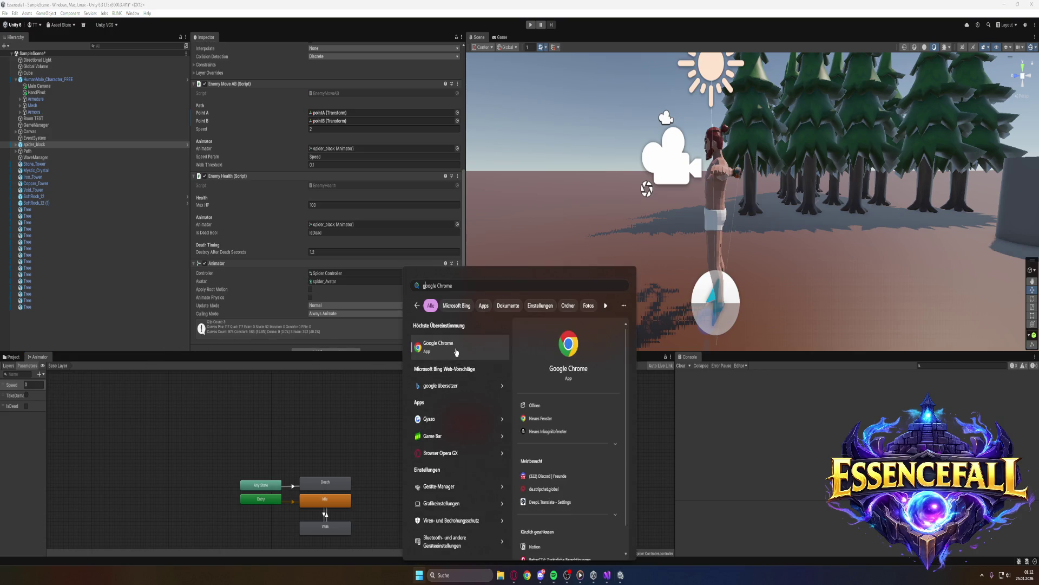
left_click(433, 419)
mouse_move(1, 1)
left_mouse_down()
mouse_move(501, 553)
mouse_move(520, 550)
left_mouse_up()
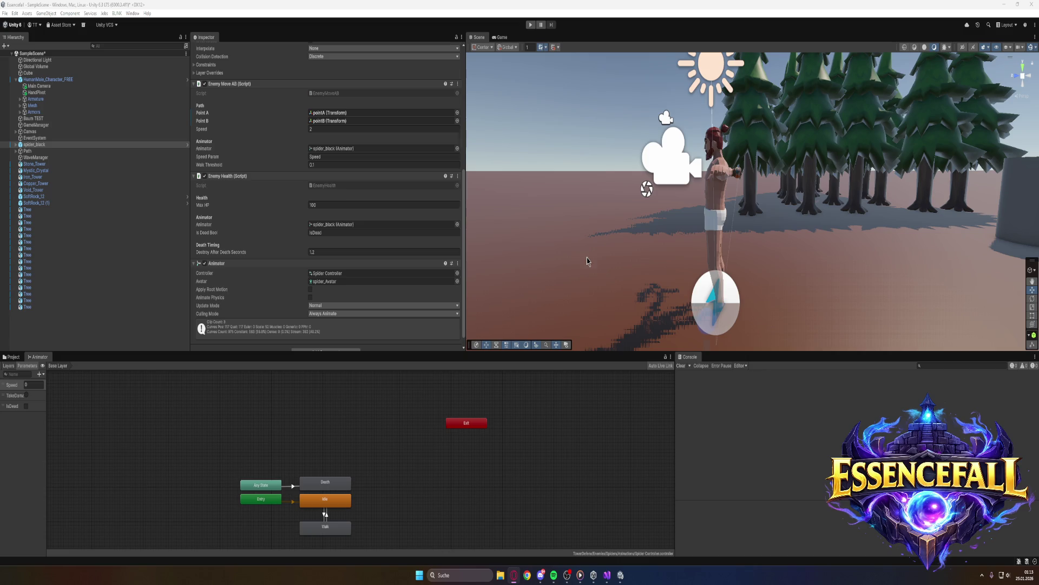
Set the Any State→Death transition's Exit Time to 0 with Has Exit Time off, then reselect spider_black
left_click(292, 486)
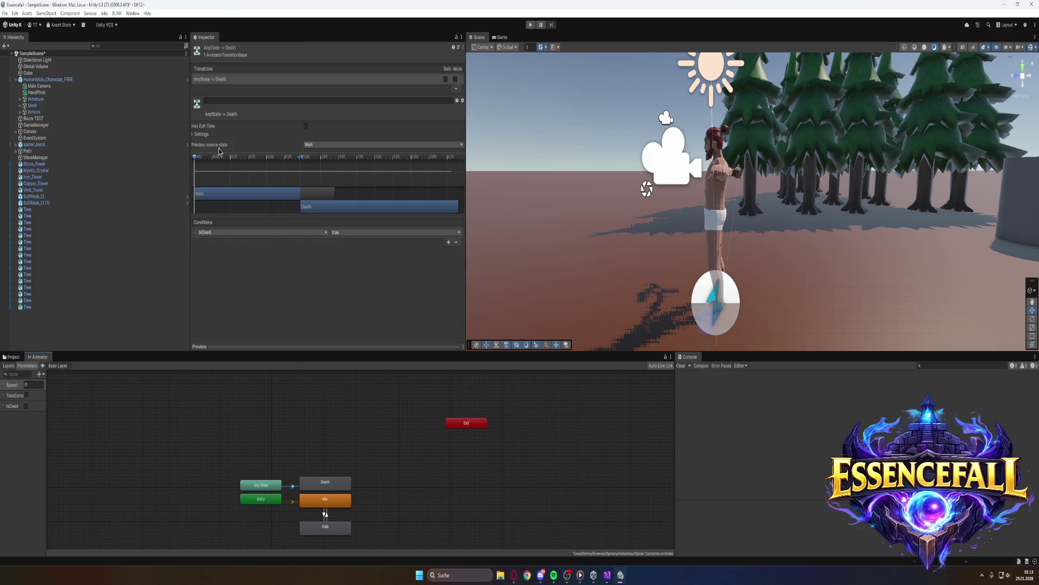
left_click(200, 134)
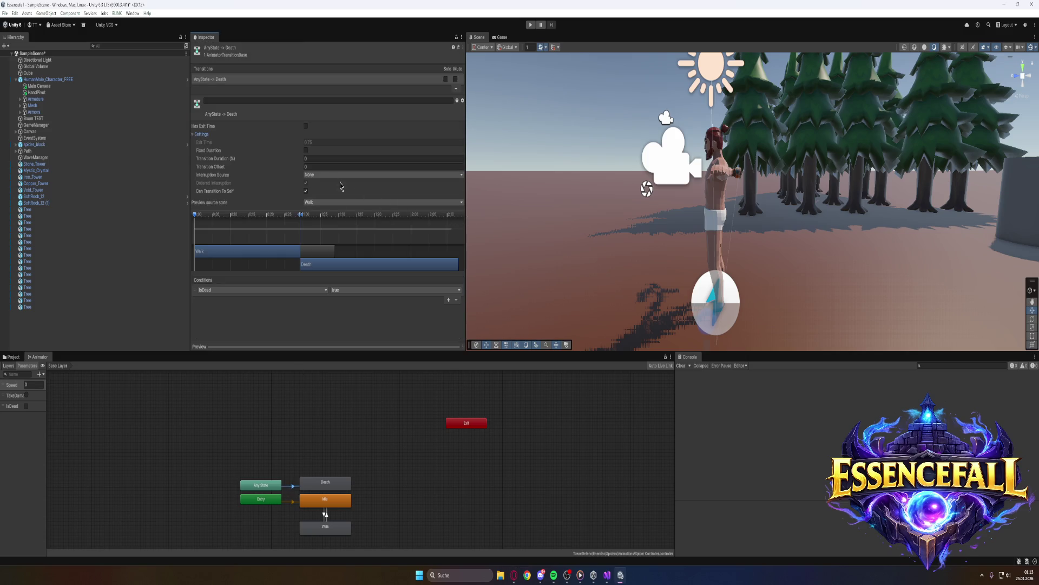
left_click(306, 125)
left_click(306, 142)
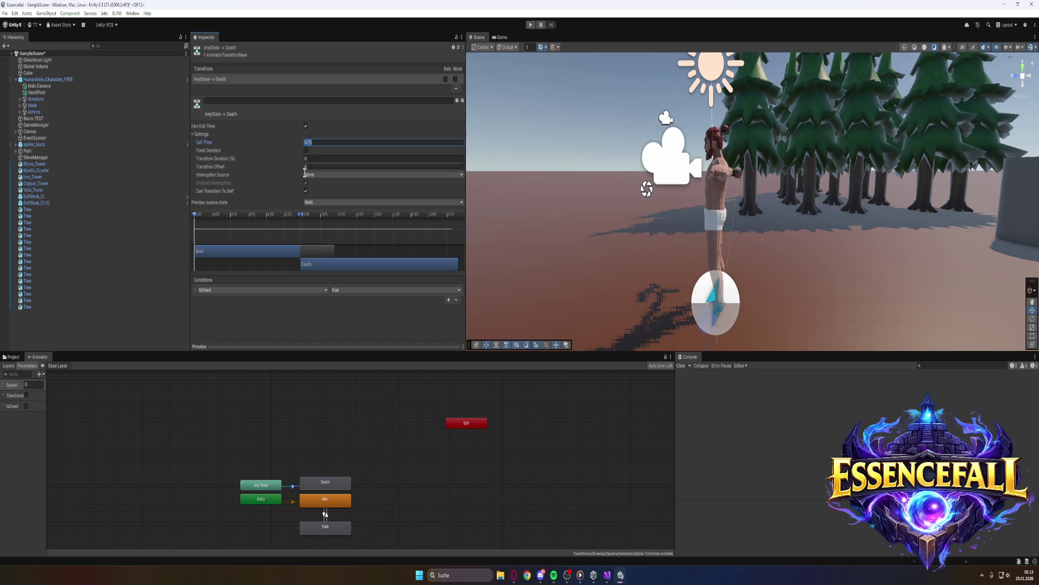
type("0")
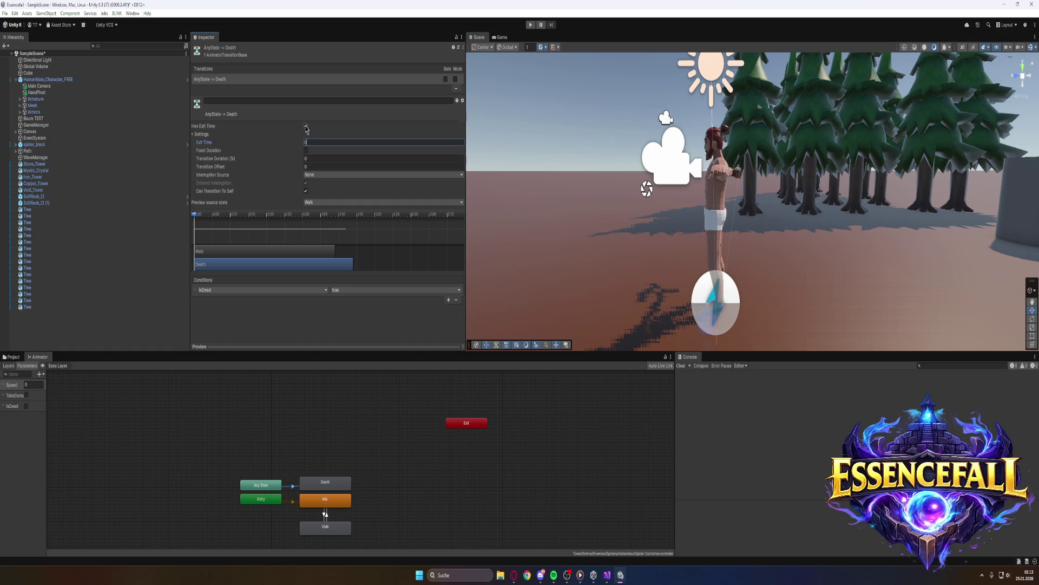
left_click(306, 126)
left_click(514, 575)
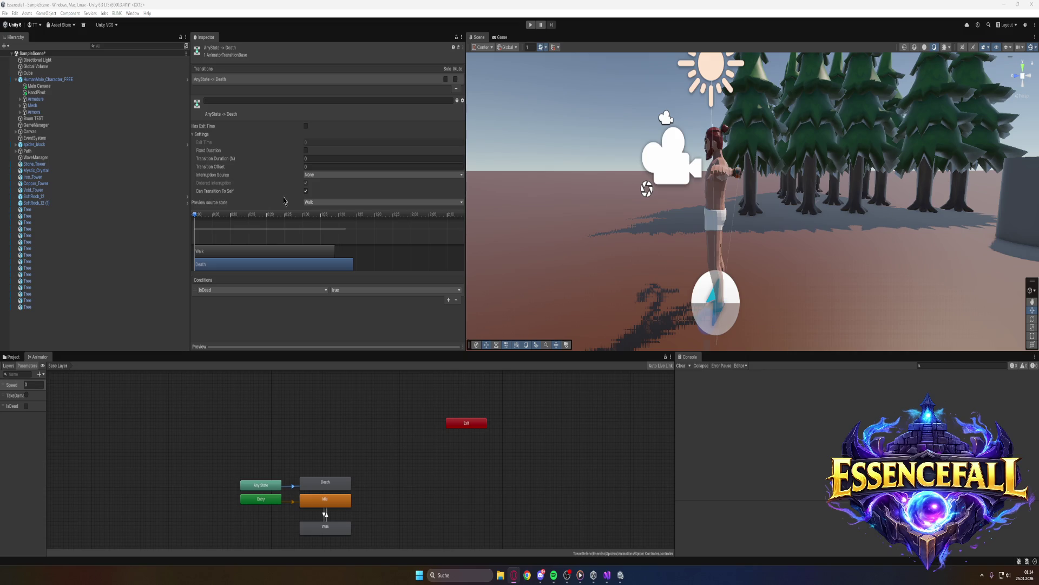
left_click(35, 145)
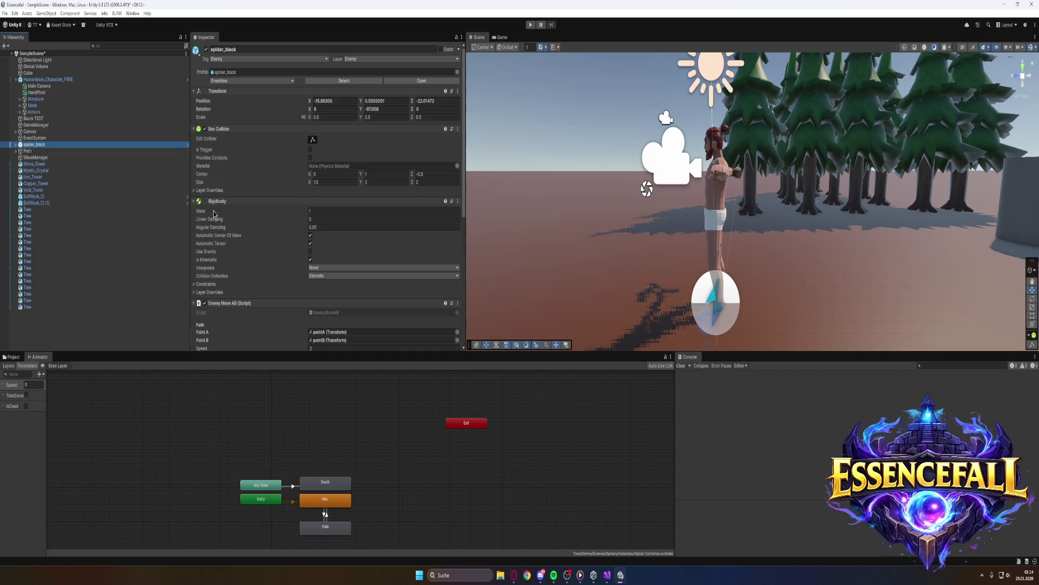
Scroll spider_black's Inspector down to the Animator component and enter Play mode
scroll(269, 248, "down", 5)
scroll(269, 249, "down", 4)
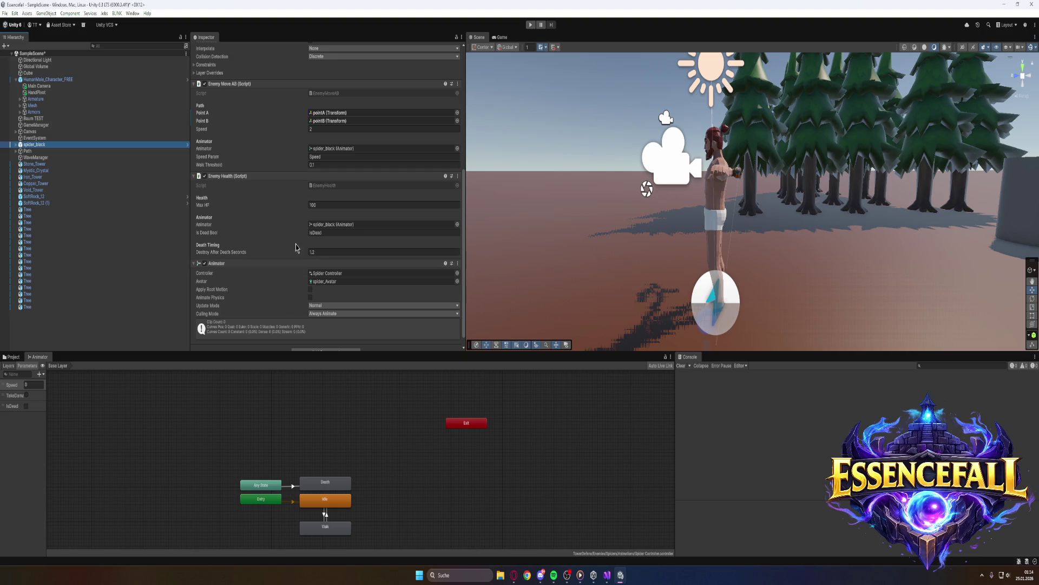
scroll(288, 238, "down", 1)
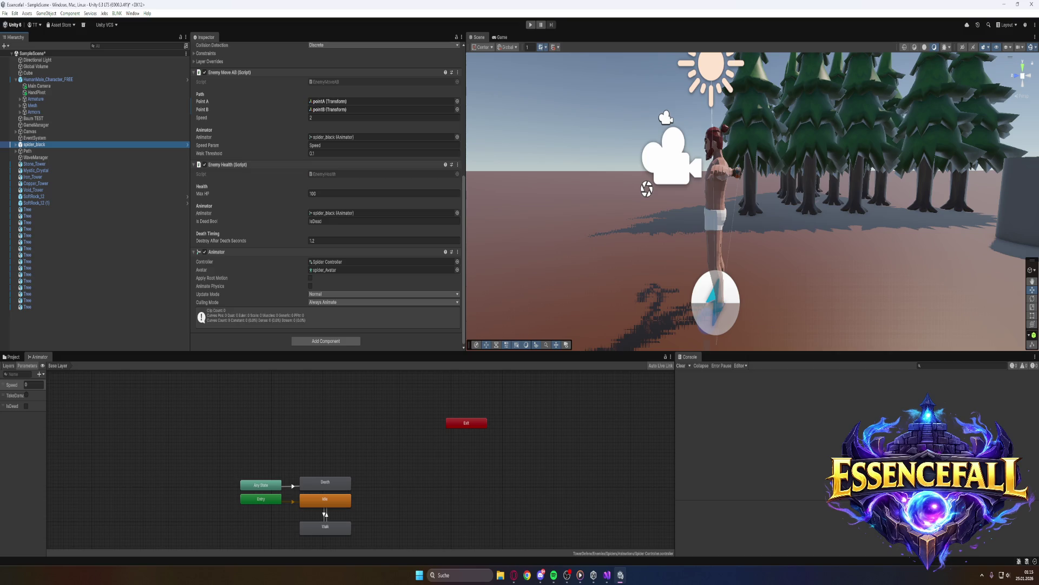
left_click(606, 575)
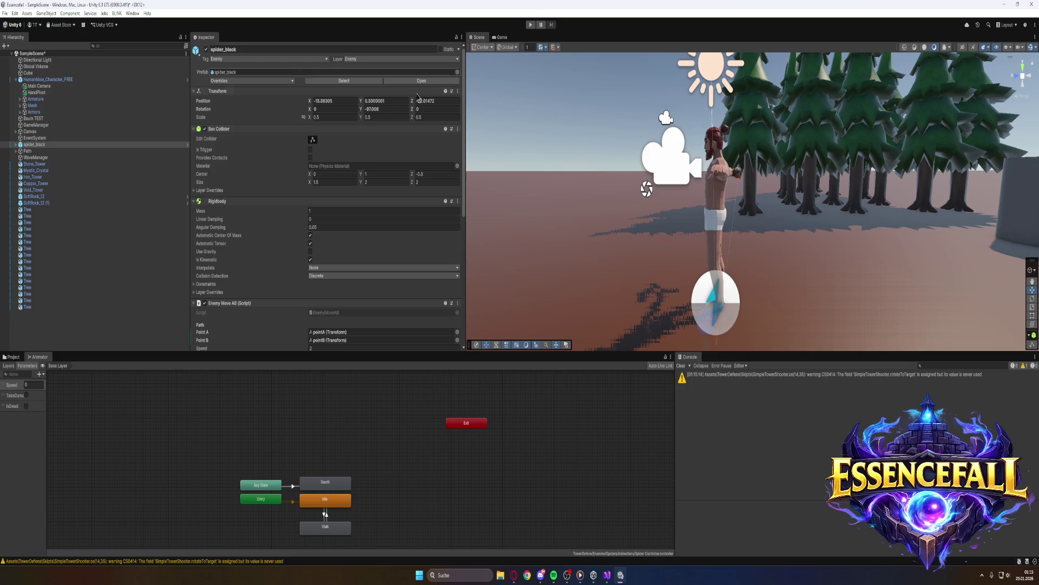
scroll(325, 227, "down", 5)
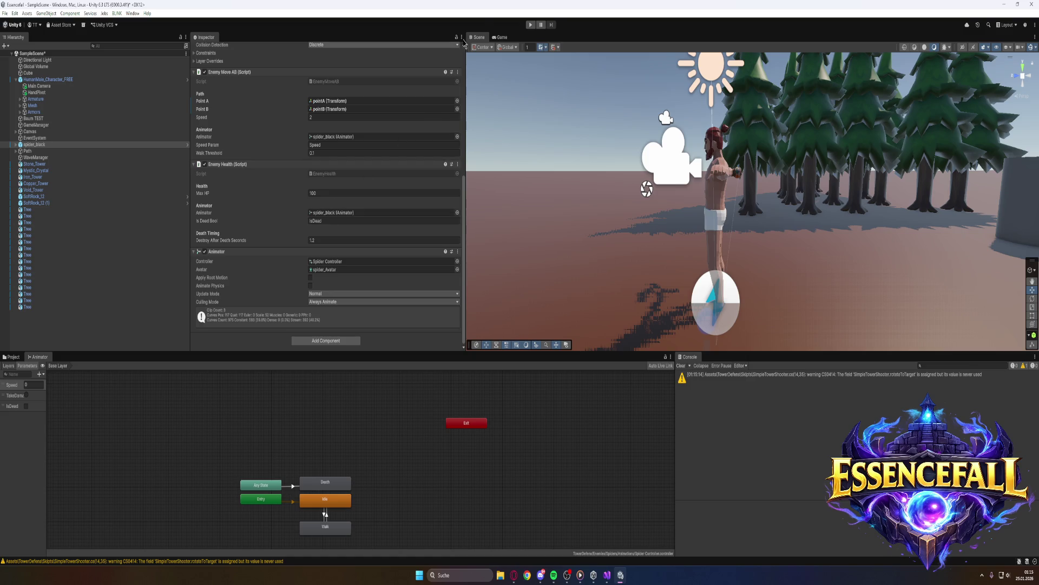
left_click(530, 24)
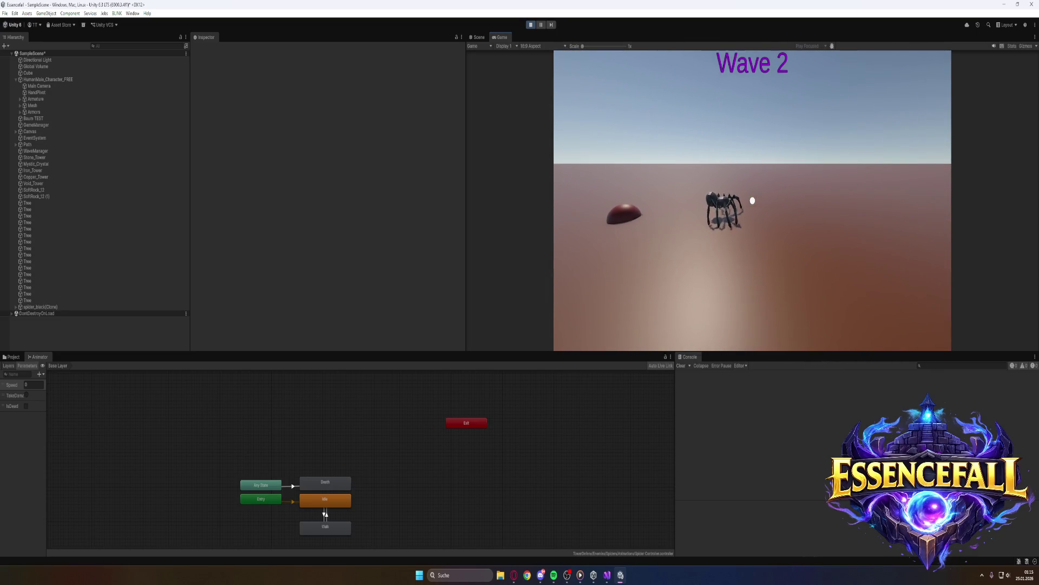
Pause the game at Wave 3 and select the spawned spider_black(Clone) in the Hierarchy
key("super")
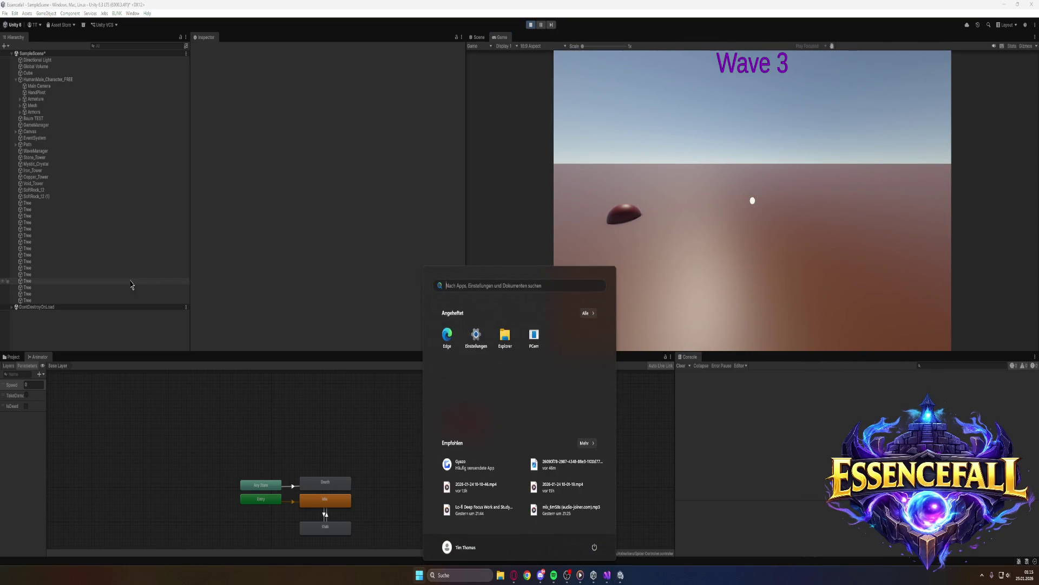
left_click(621, 196)
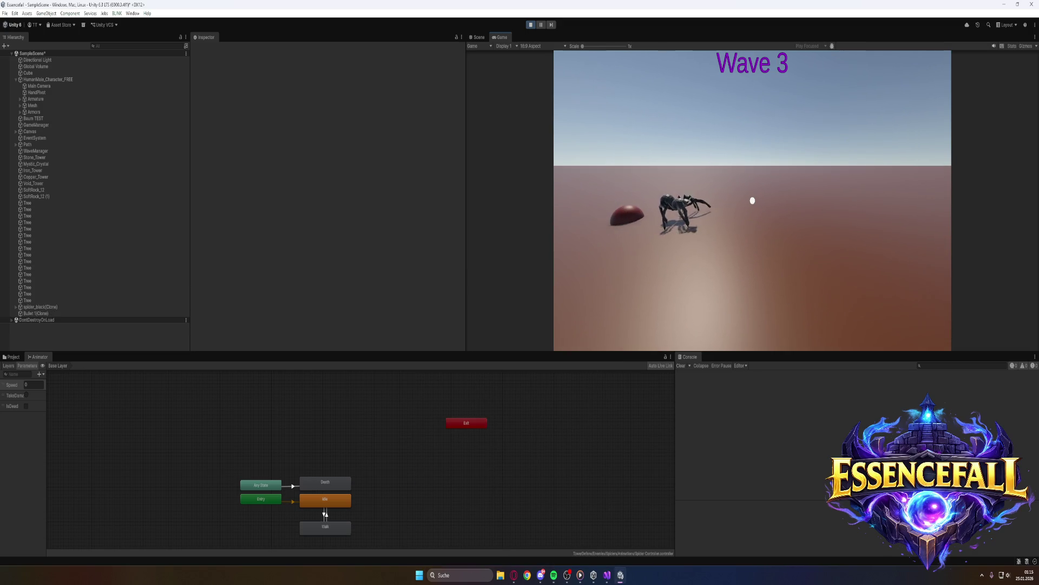
key("super")
left_click(753, 205)
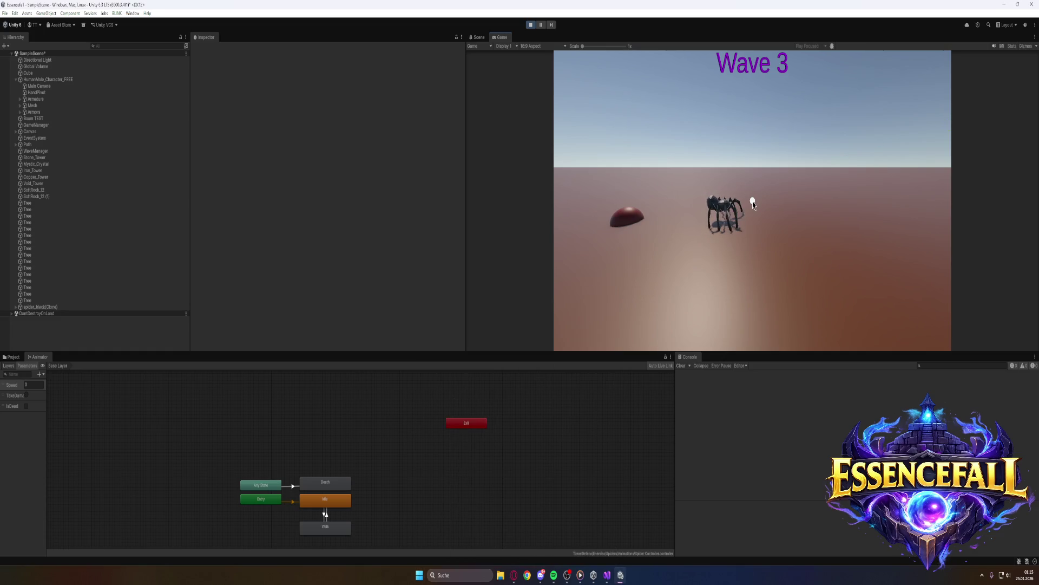
key("super")
left_click(541, 26)
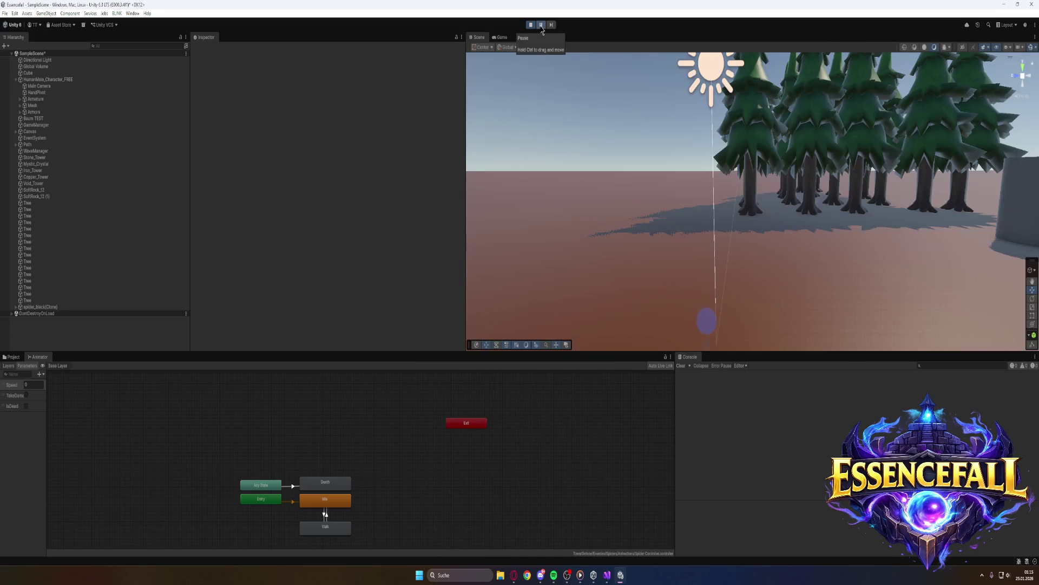
left_click(501, 39)
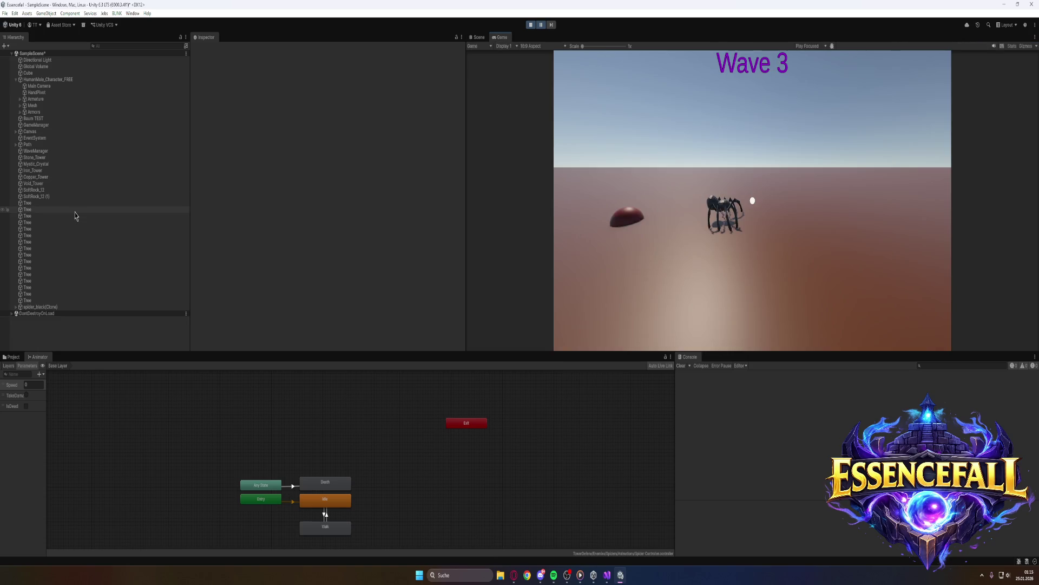
left_click(40, 307)
scroll(250, 299, "down", 6)
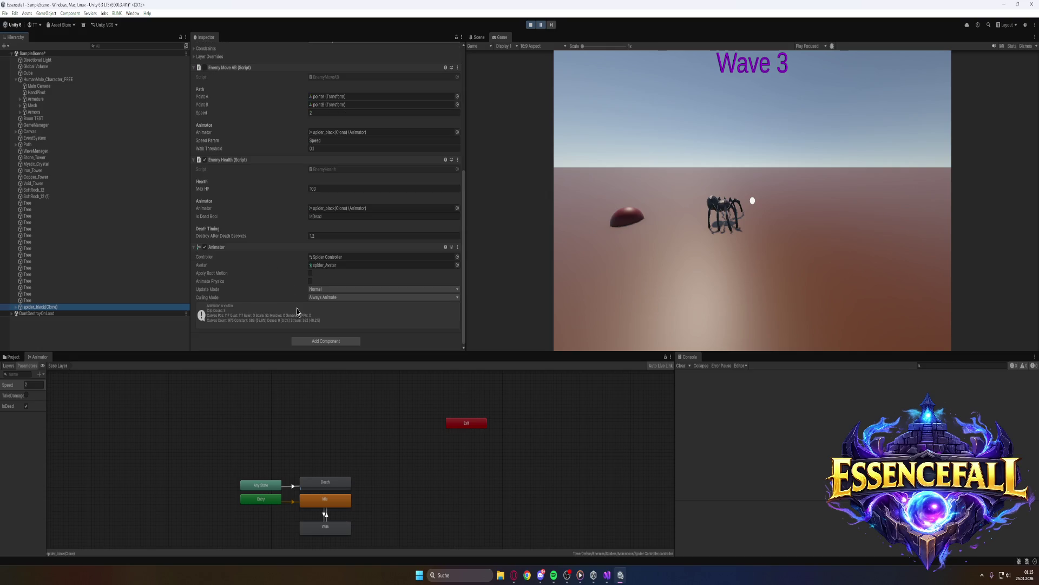
Expand spider_black(Clone) to show its Spider and Spider.005 children and toggle the Animator foldout
left_click(16, 307)
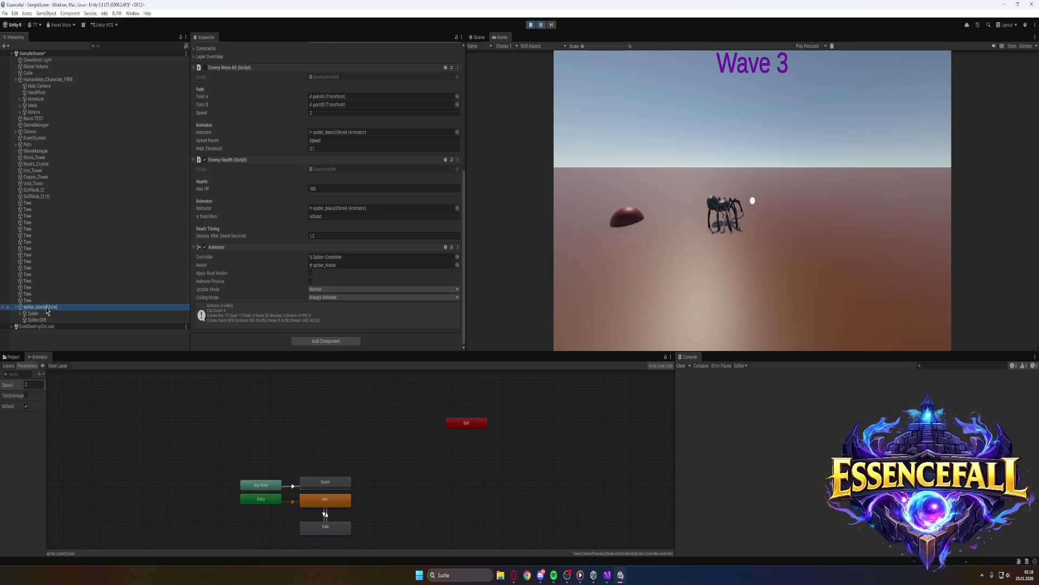
left_click(217, 249)
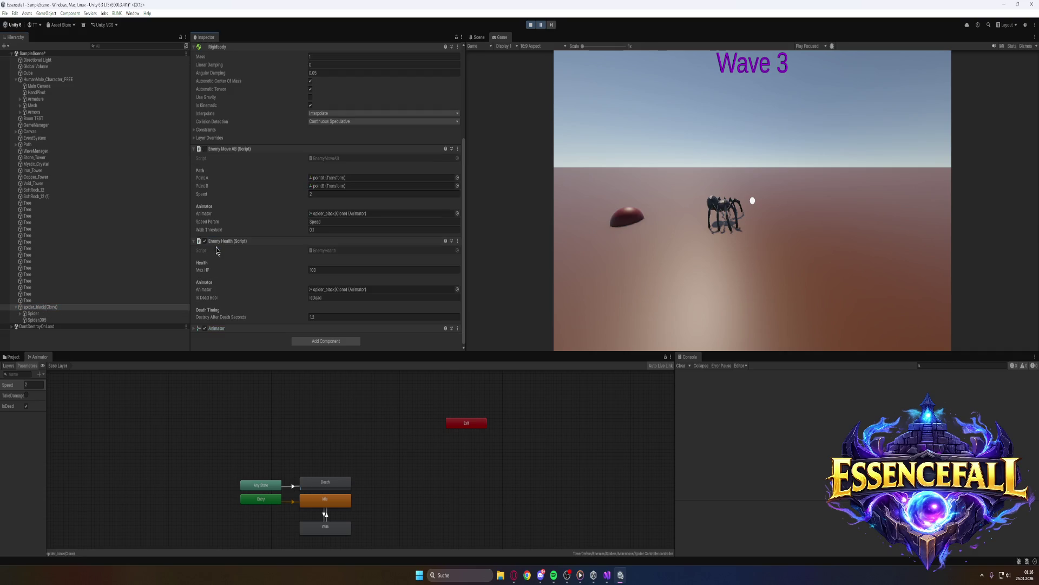
left_click(193, 329)
left_click(197, 330)
left_click(197, 330)
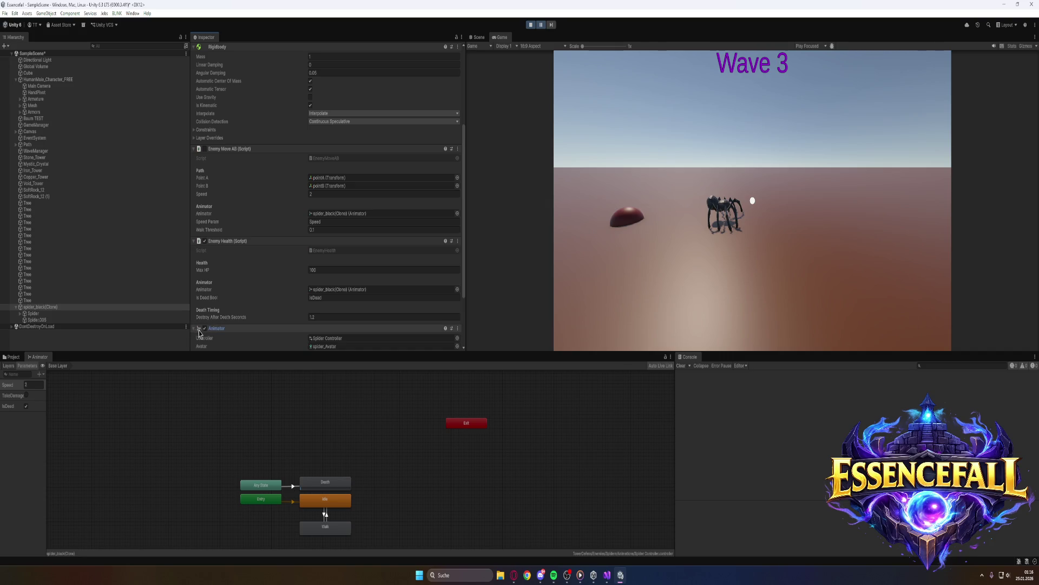
scroll(230, 334, "down", 3)
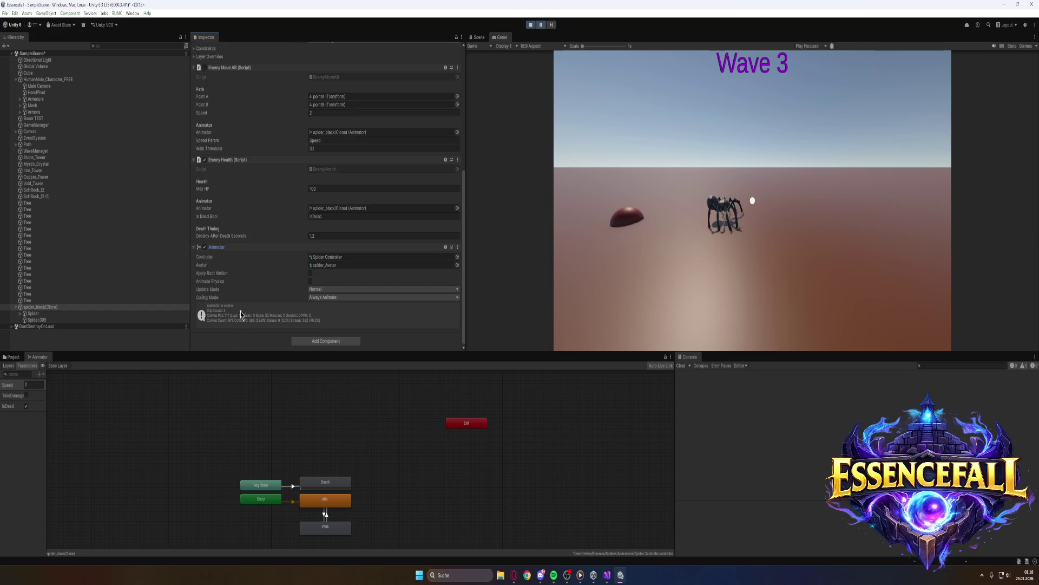
Capture the paused Wave 3 screen with the clone's components using Gyazo
key("super")
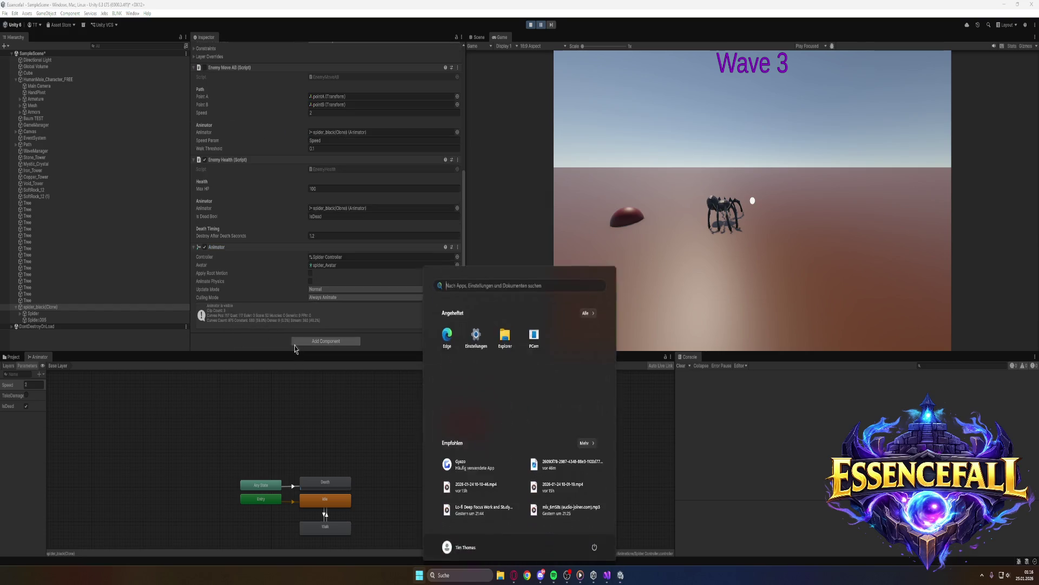
type("gyazo")
key("Return")
mouse_move(0, 0)
left_mouse_down()
mouse_move(514, 351)
mouse_move(839, 509)
mouse_move(825, 545)
left_mouse_up()
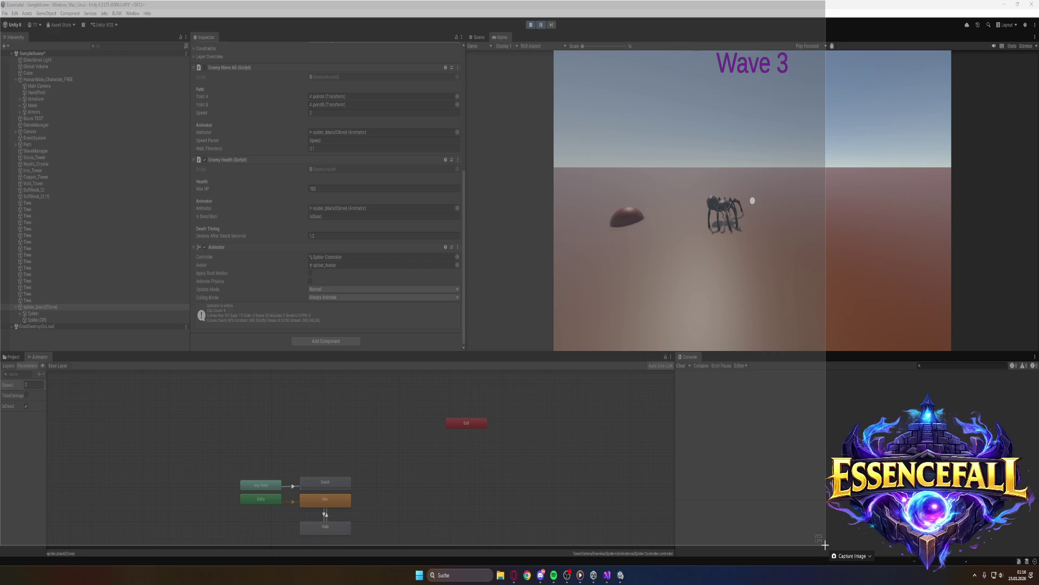
left_click_drag(825, 545, 825, 545)
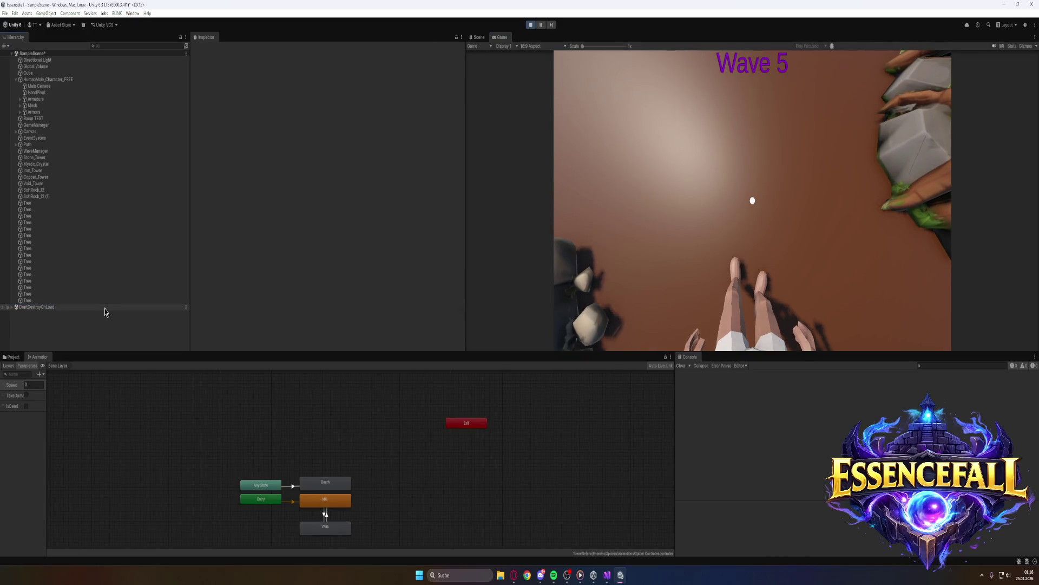
Select the newly spawned spider clone and inspect the Death state with its Death motion
left_click(84, 308)
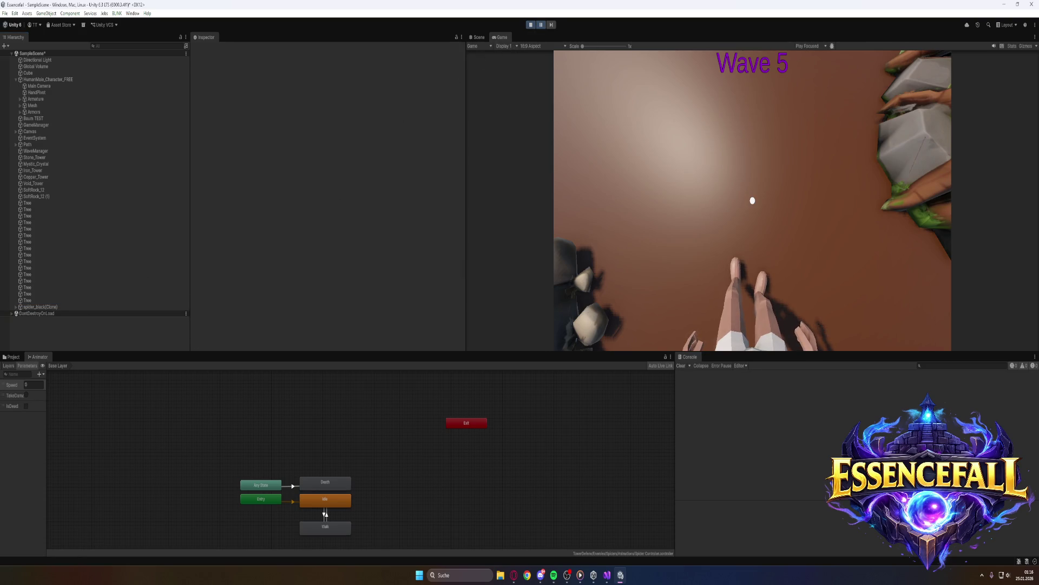
key("alt+Tab")
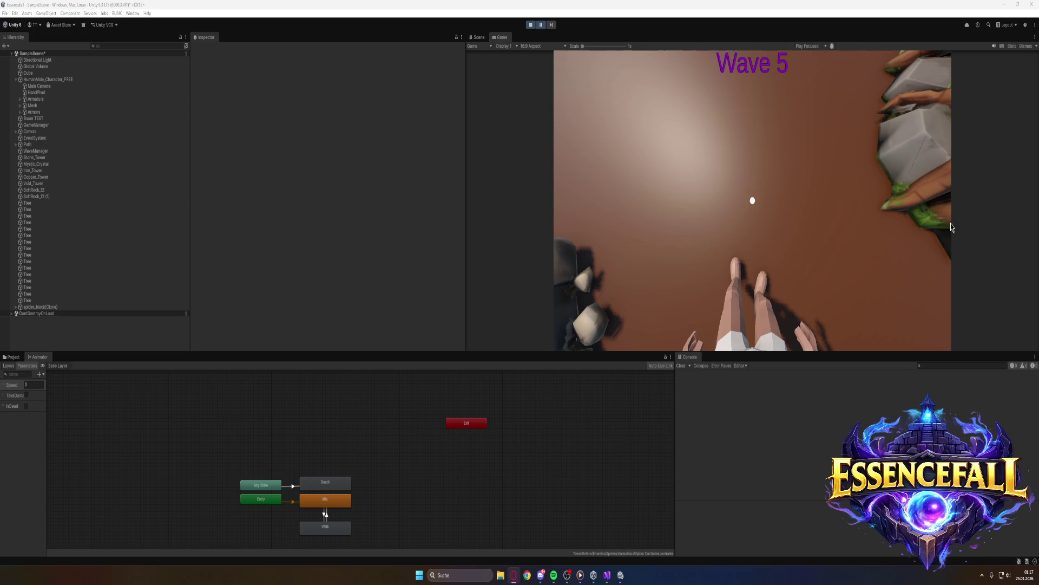
left_click(325, 482)
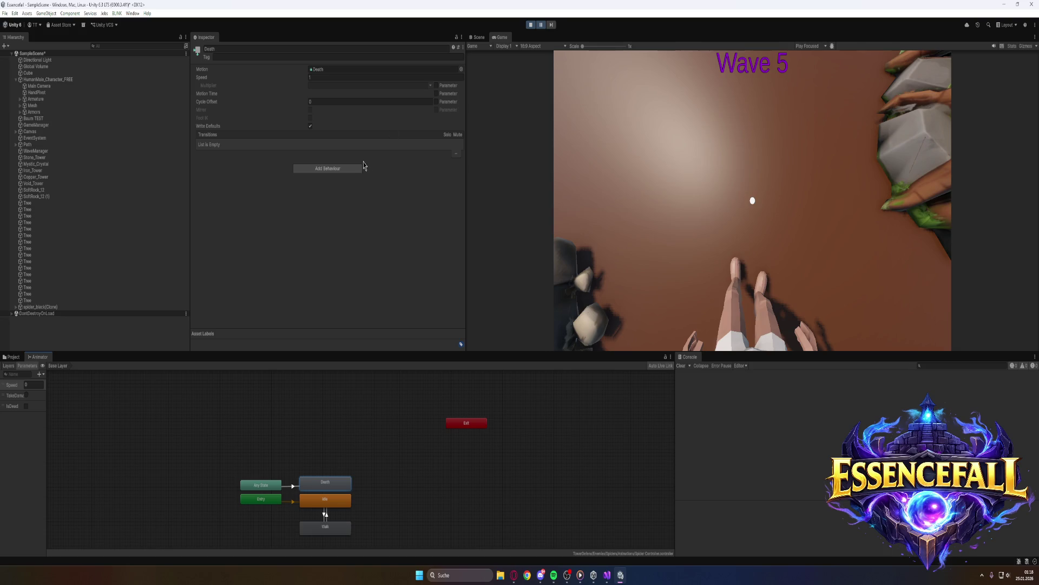
Capture a Gyazo screenshot of the Death state's settings in the Animator
key("super")
type("g")
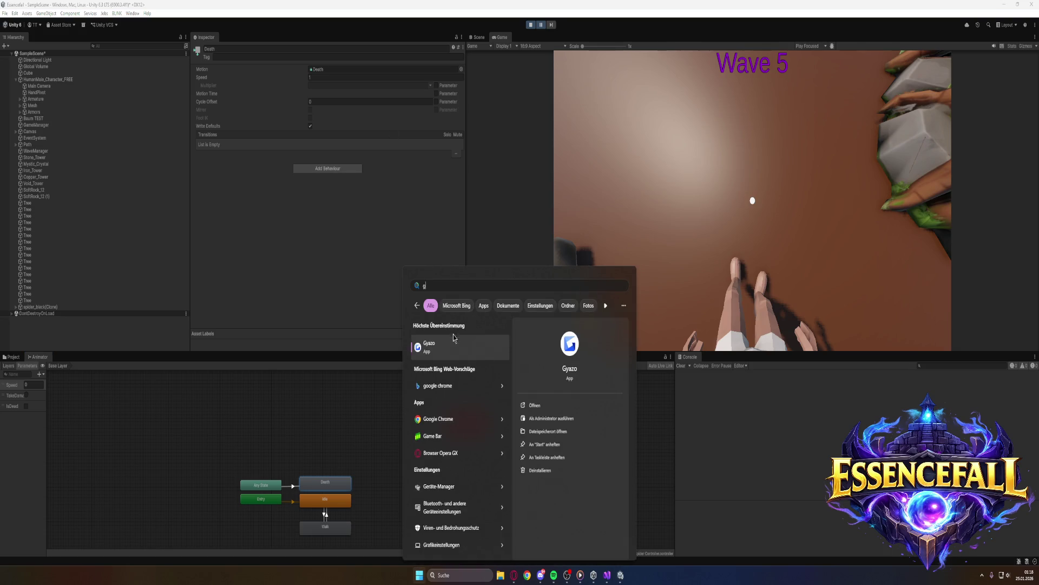
left_click(453, 355)
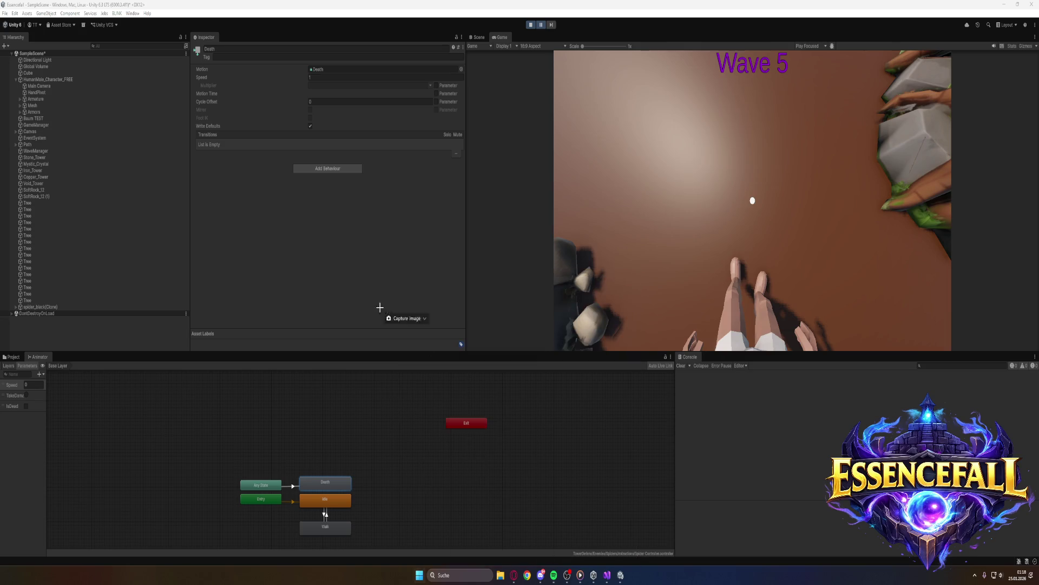
left_click_drag(2, 3, 573, 565)
Open the Death state's animation clip and capture a Gyazo screenshot of its clip details
double_click(327, 484)
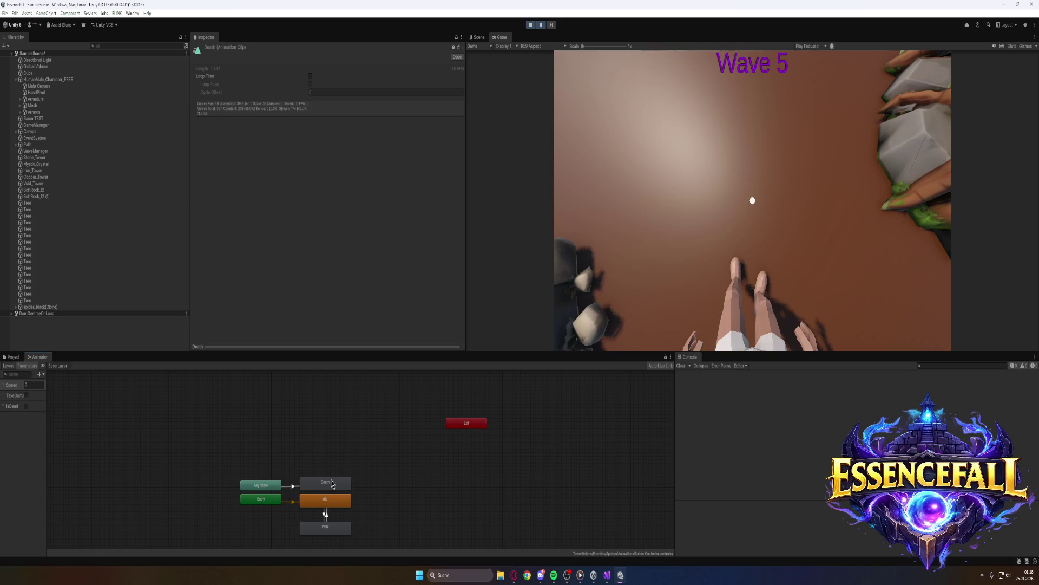
key("super")
type("gyazo")
left_click(445, 351)
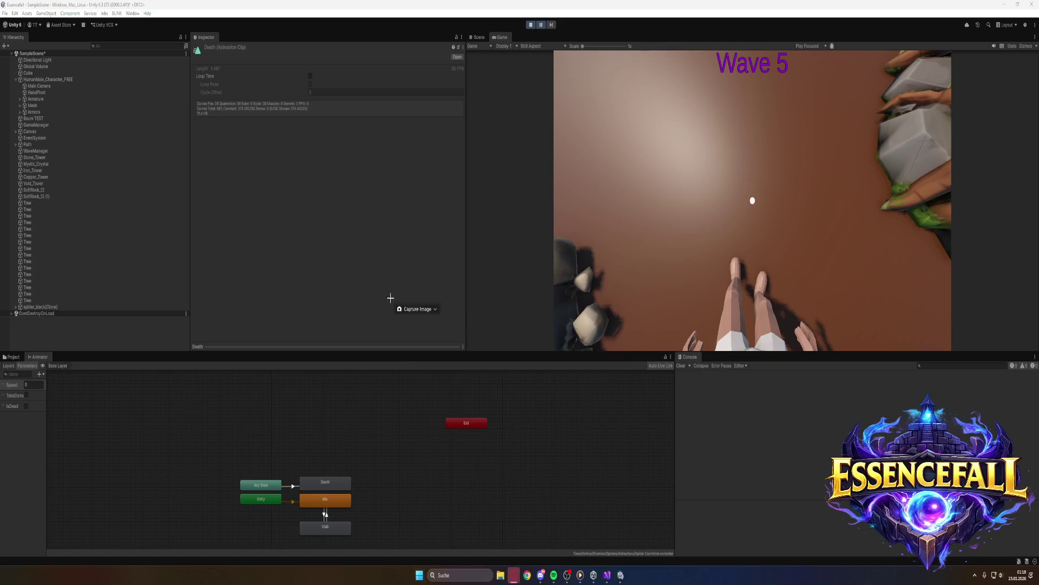
mouse_move(3, 3)
left_mouse_down()
mouse_move(471, 480)
mouse_move(520, 555)
left_mouse_up()
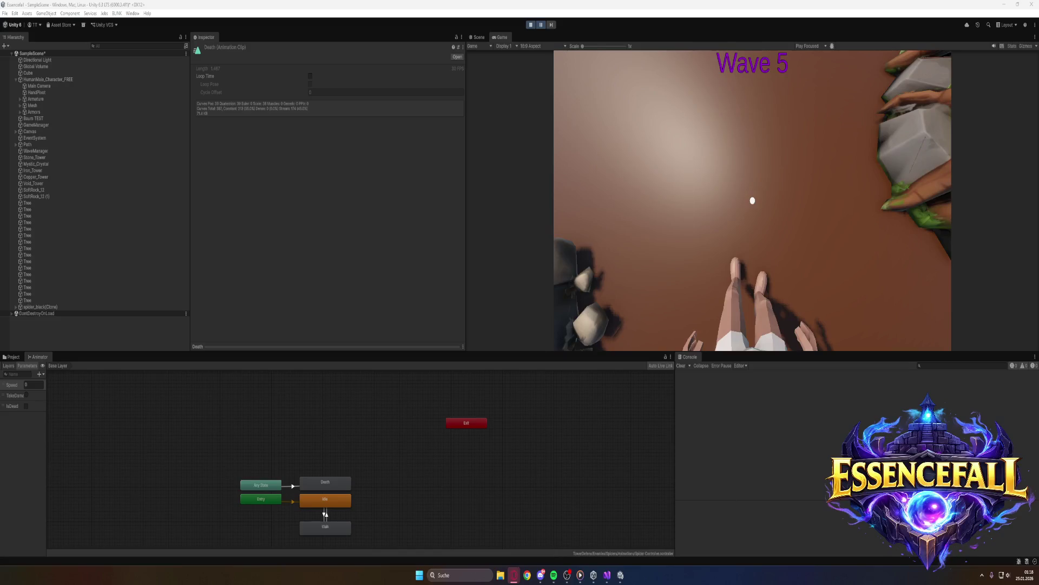